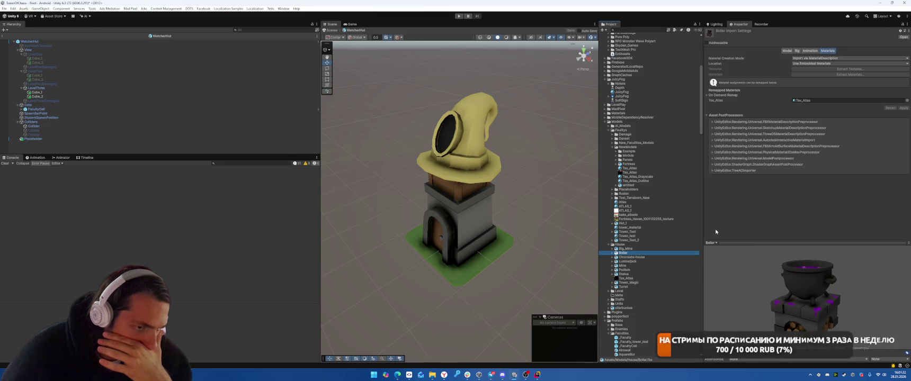
Preview the building models in turn: Mine, Lumberjack, Podium and Statue
key("Down")
key("Up")
key("Up")
key("Down")
key("Down")
key("Down")
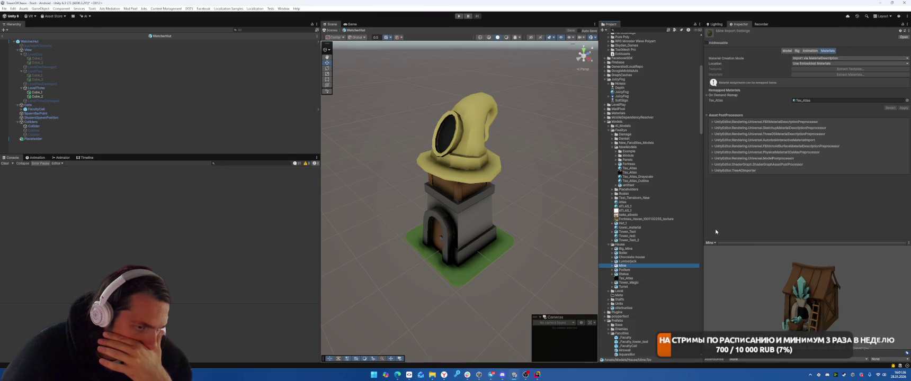
key("Up")
key("Up")
key("Up")
key("Up")
key("Down")
key("Down")
key("Down")
key("Down")
key("Down")
key("Down")
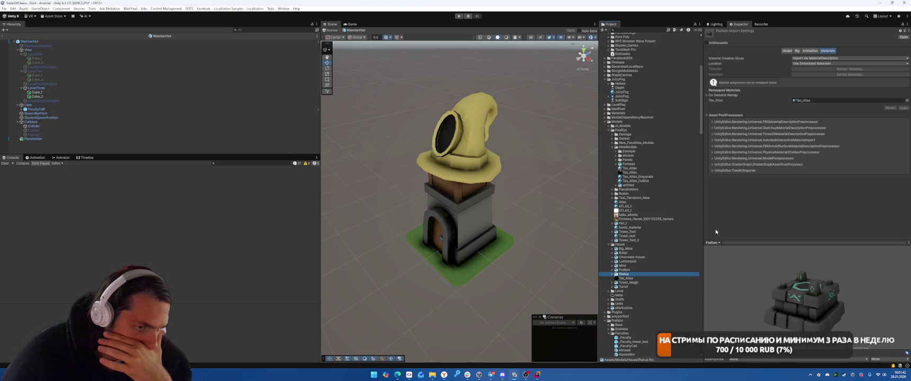
key("Up")
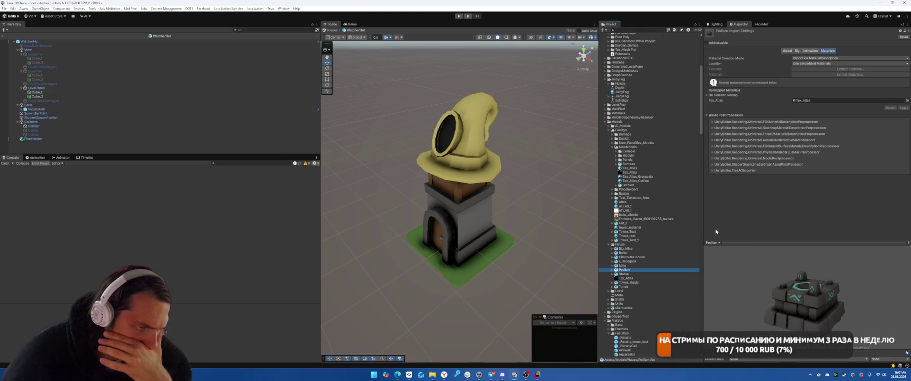
key("Down")
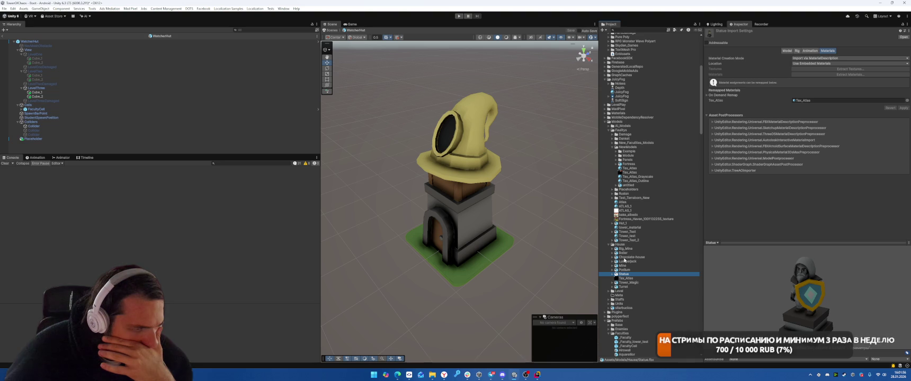
Select the Ballista prefab asset in Prefabs/Faculties
scroll(625, 260, "down", 10)
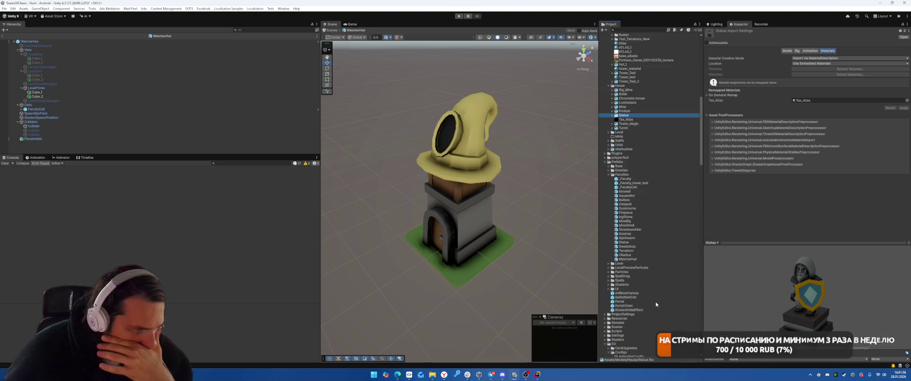
scroll(665, 310, "up", 3)
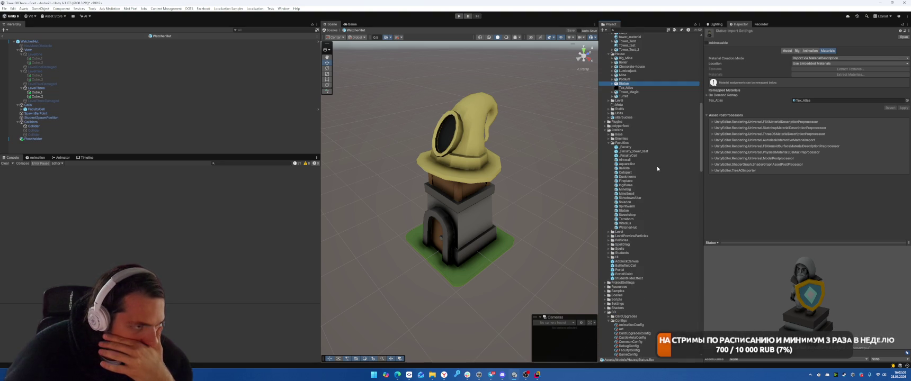
left_click(630, 168)
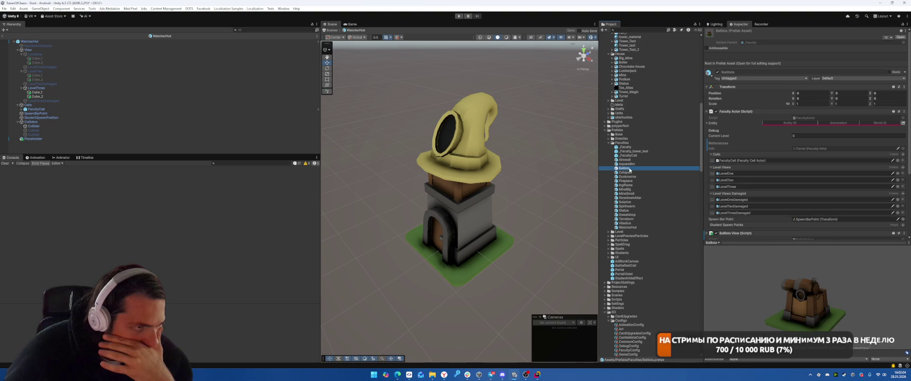
Open the Ballista prefab, select its Cube, and drag Tower_Magic in under LevelOne
double_click(630, 169)
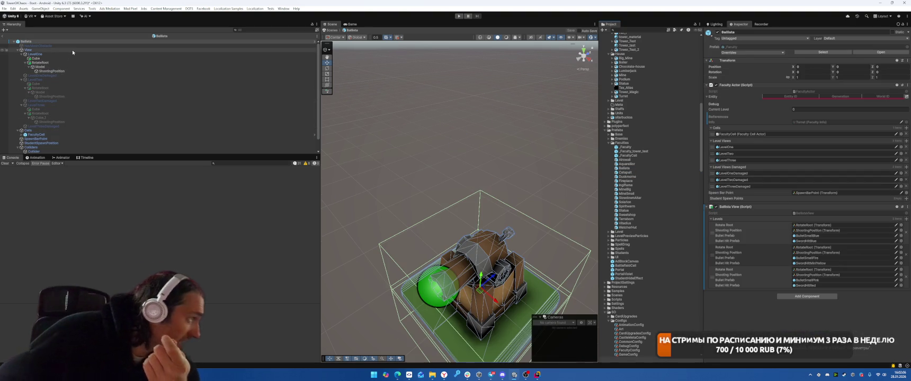
scroll(658, 210, "down", 5)
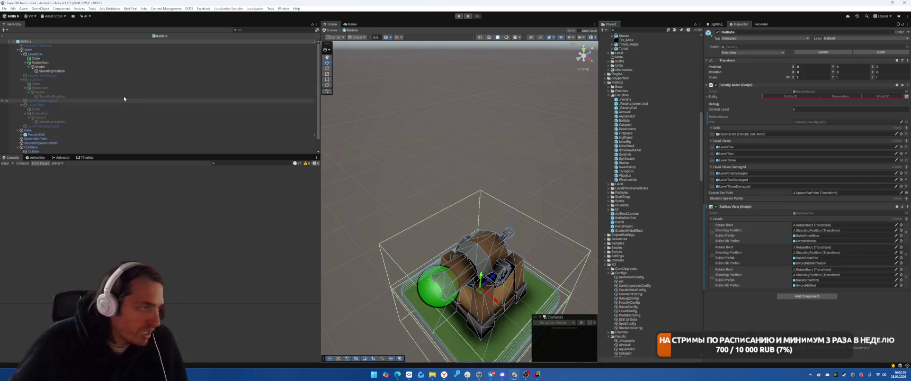
left_click(75, 66)
left_click(78, 58)
scroll(671, 148, "up", 10)
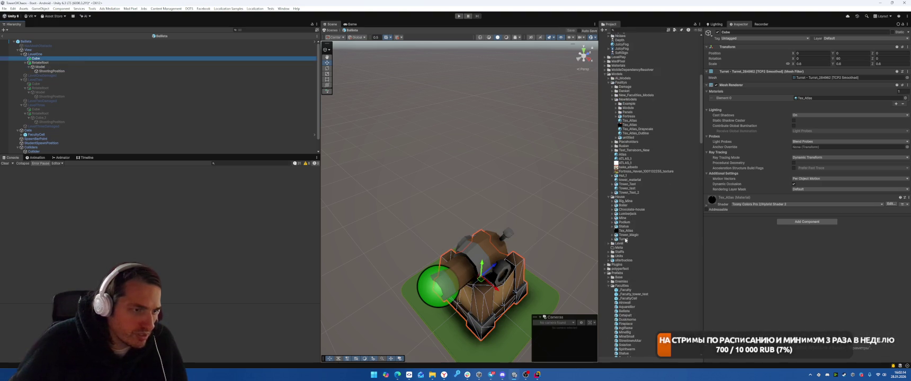
left_click(625, 235)
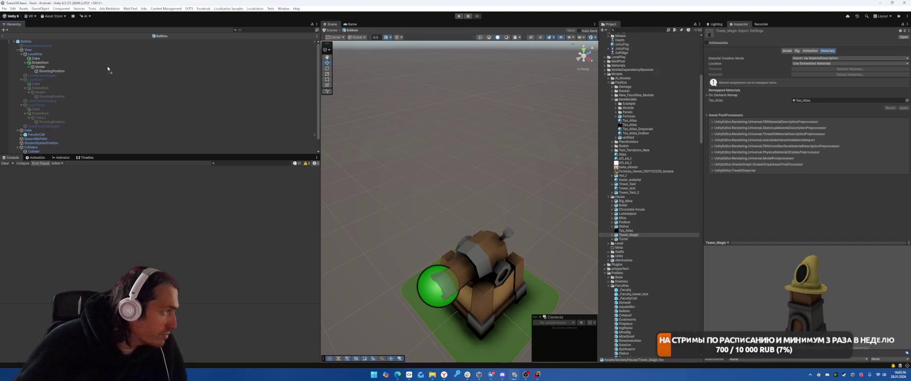
left_click_drag(65, 58, 72, 59)
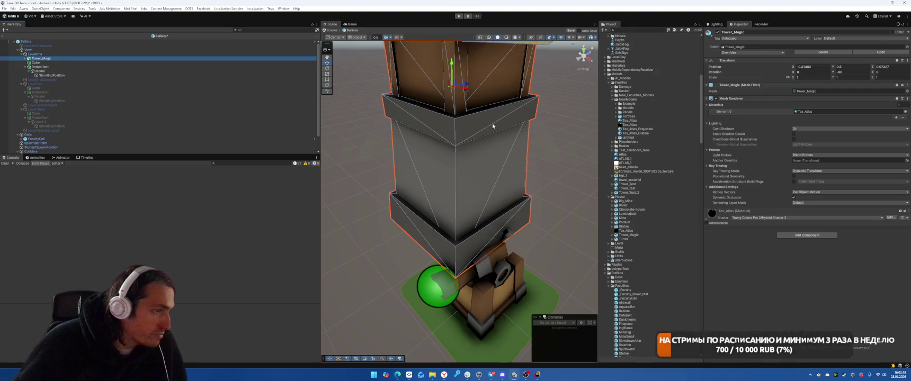
Zero Tower_Magic's position and reset its Y rotation to 0
type("90")
left_click(811, 67)
type("0")
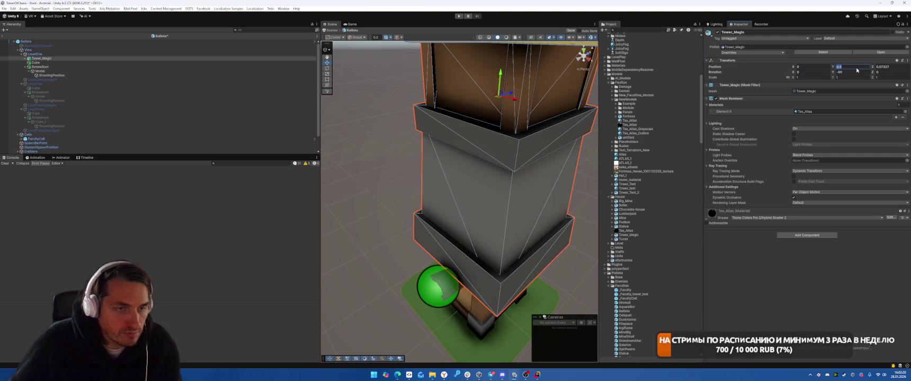
type("0")
key("Tab")
type("0")
mouse_move(434, 161)
left_mouse_down()
mouse_move(433, 233)
mouse_move(593, 166)
left_mouse_up()
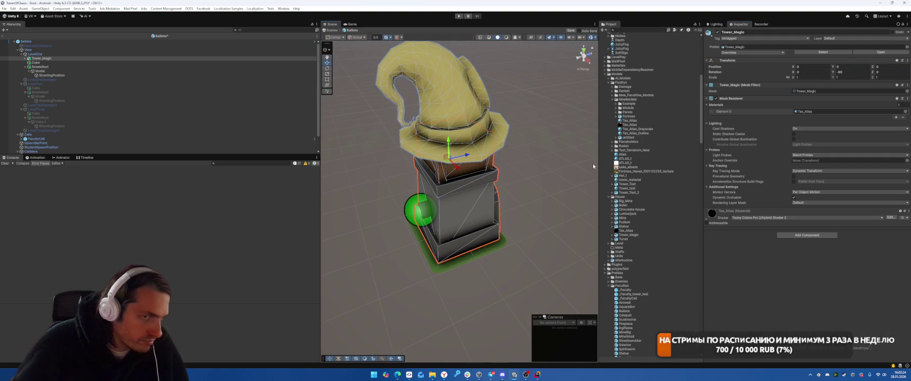
double_click(852, 72)
type("0")
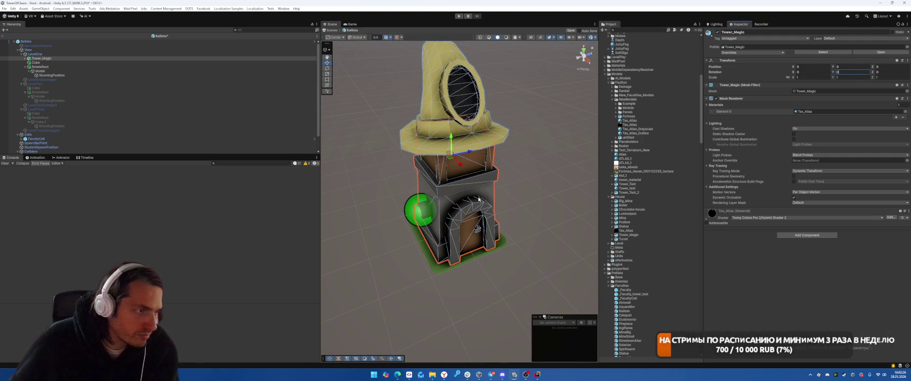
Shrink Tower_Magic to about 0.75 scale and lower it to the ground
scroll(482, 195, "up", 6)
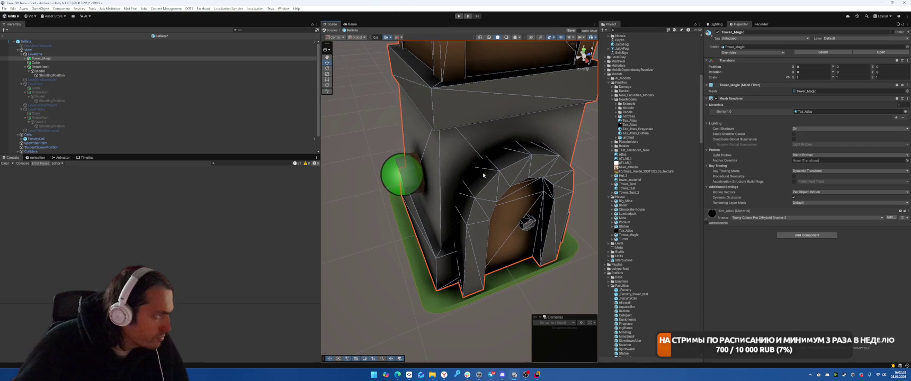
scroll(500, 139, "down", 3)
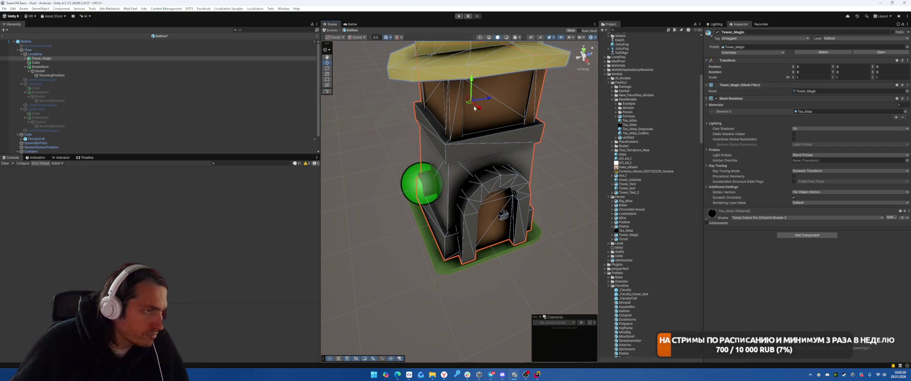
left_click_drag(471, 105, 472, 113)
left_click_drag(471, 84, 470, 115)
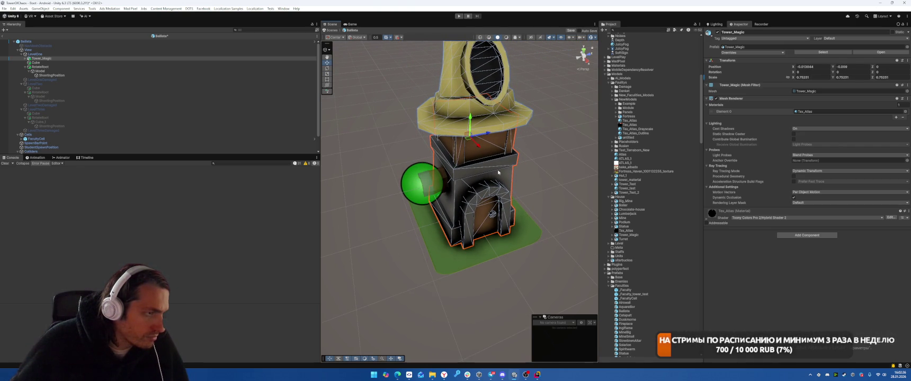
type("0")
left_click_drag(477, 175, 483, 159)
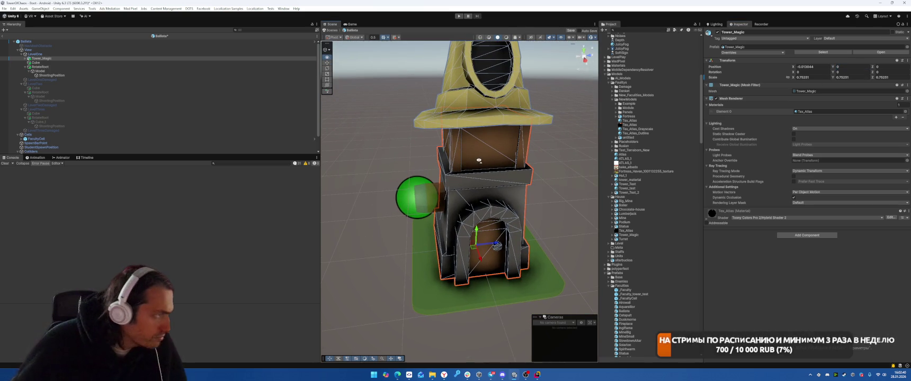
Expand Tower_Magic, try spinning its Tower_UP hat, then undo and reselect Tower_Magic
left_click(24, 59)
left_click(24, 59)
left_click(43, 62)
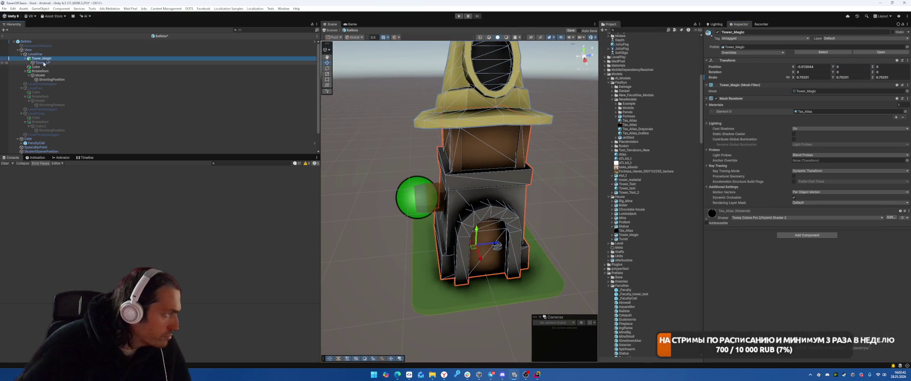
key("e")
left_click_drag(489, 259, 488, 218)
key("ctrl+z")
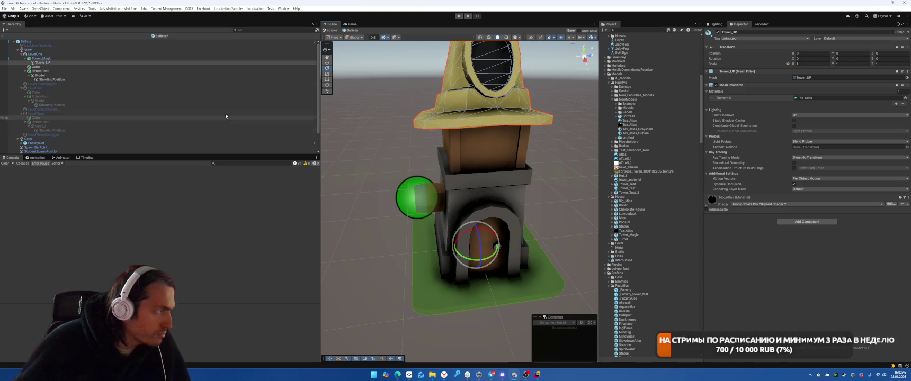
right_click(57, 65)
left_click(85, 116)
mouse_move(382, 154)
left_mouse_down()
mouse_move(367, 148)
mouse_move(429, 155)
left_mouse_up()
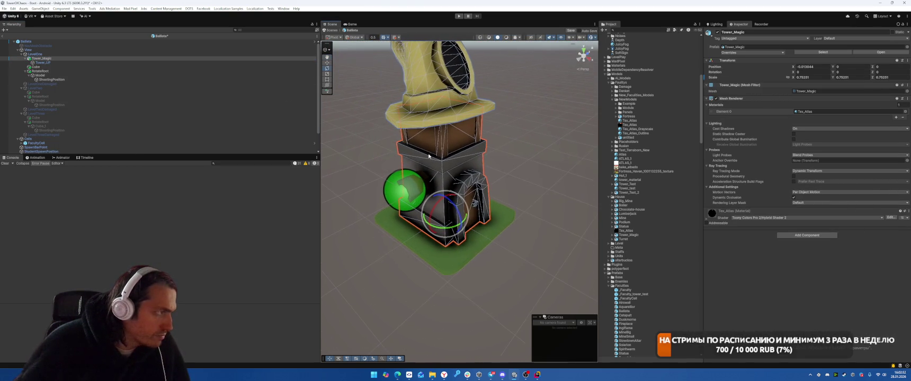
Set Tower_Magic's Y rotation to 90
mouse_move(833, 72)
left_mouse_down()
mouse_move(880, 73)
mouse_move(212, 75)
mouse_move(544, 80)
left_mouse_up()
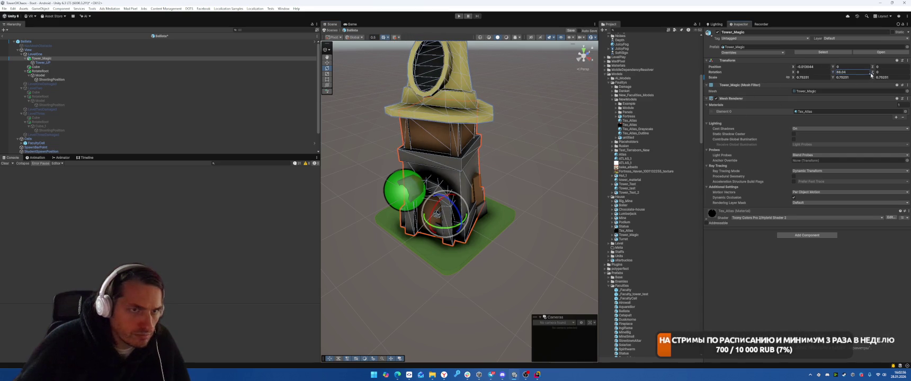
type("90")
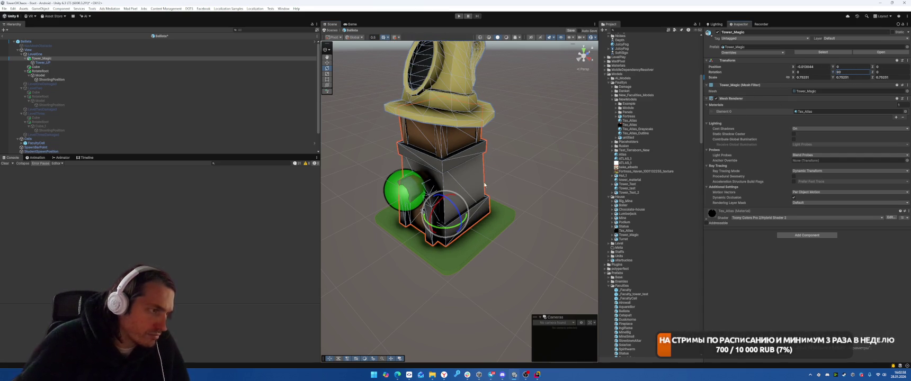
right_click(45, 63)
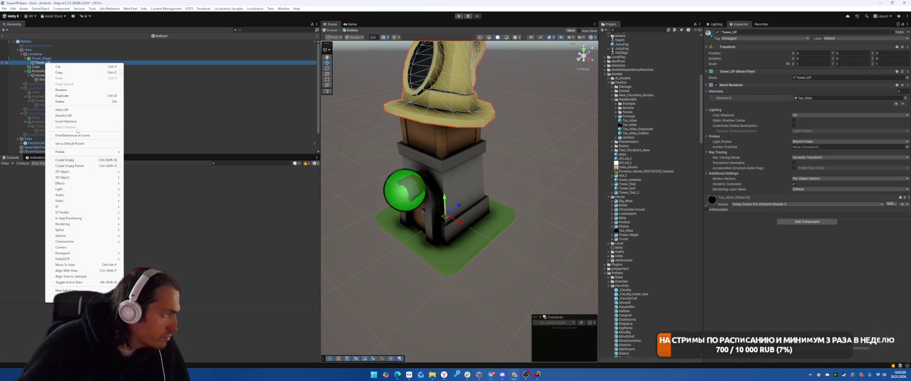
Move Tower_Magic to the top of LevelOne and unpack it from its prefab
left_click(65, 160)
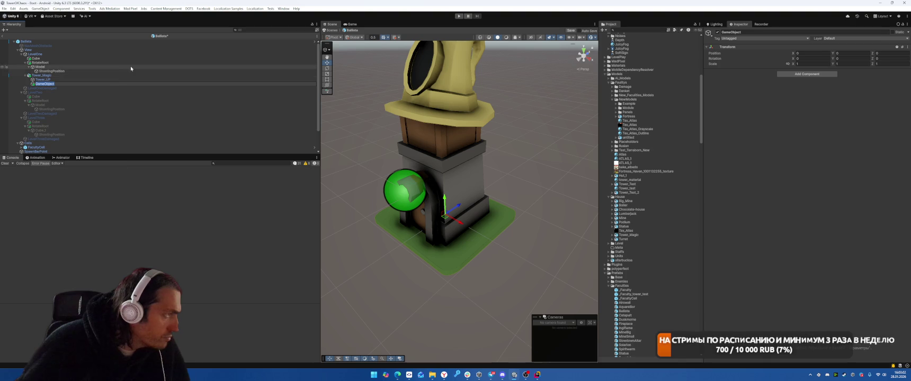
left_click(77, 67)
left_click_drag(42, 75, 42, 57)
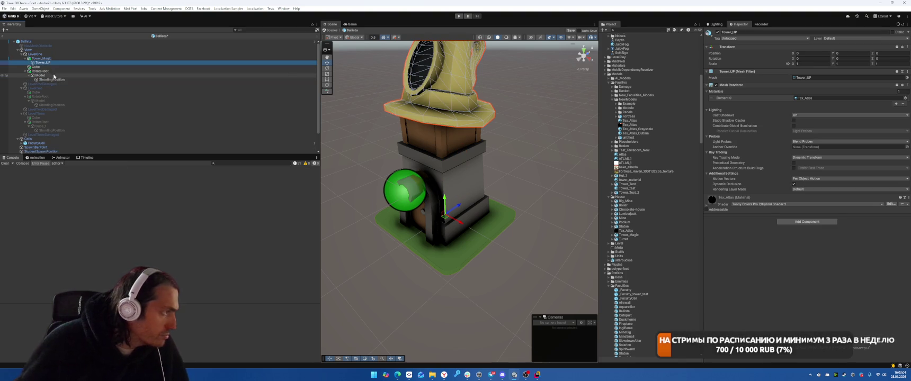
right_click(47, 58)
mouse_move(123, 147)
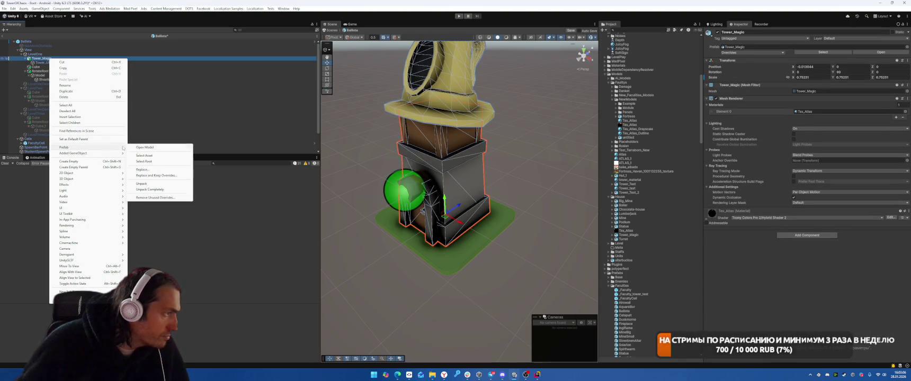
left_click(147, 182)
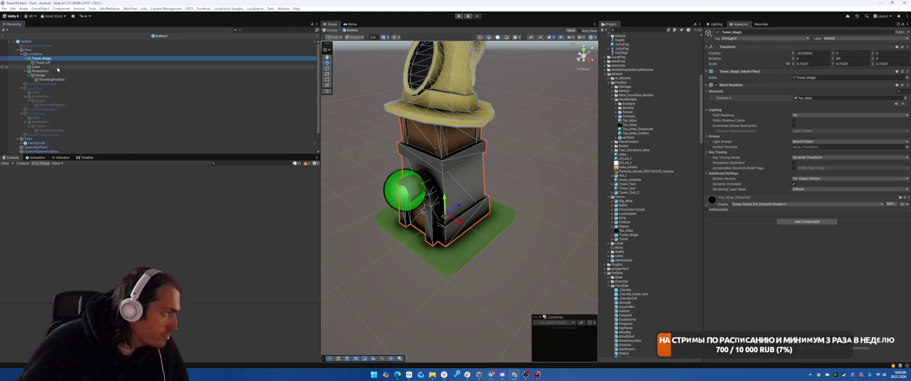
Wrap Tower_UP in a new empty parent named RotationRoot
left_click(209, 63)
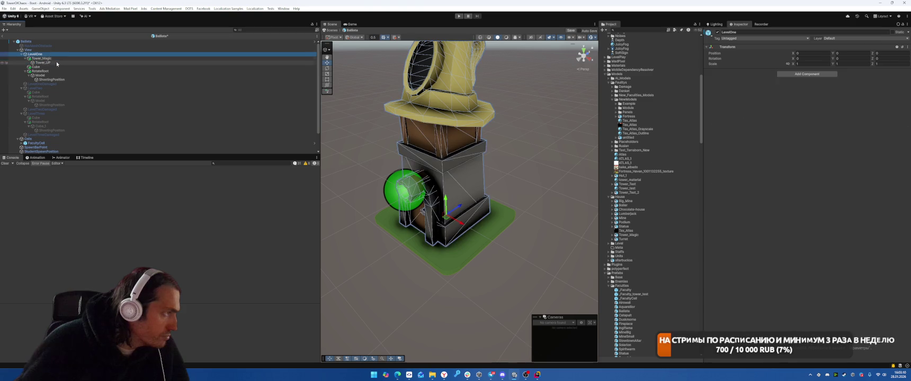
right_click(56, 63)
left_click(98, 165)
type("Rotation")
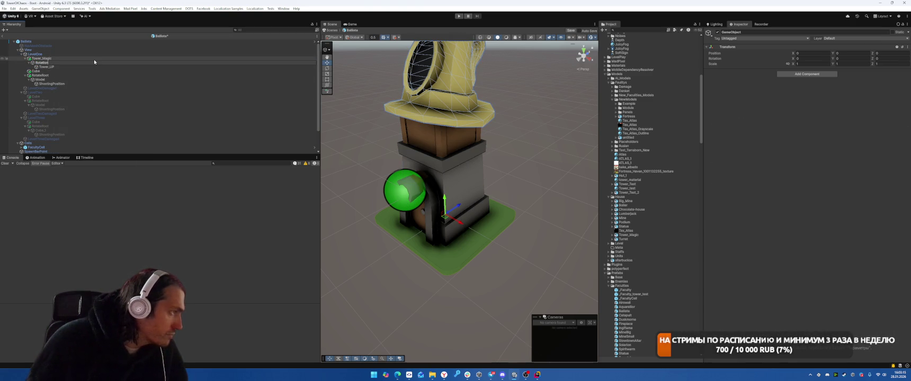
type("Root")
key("Return")
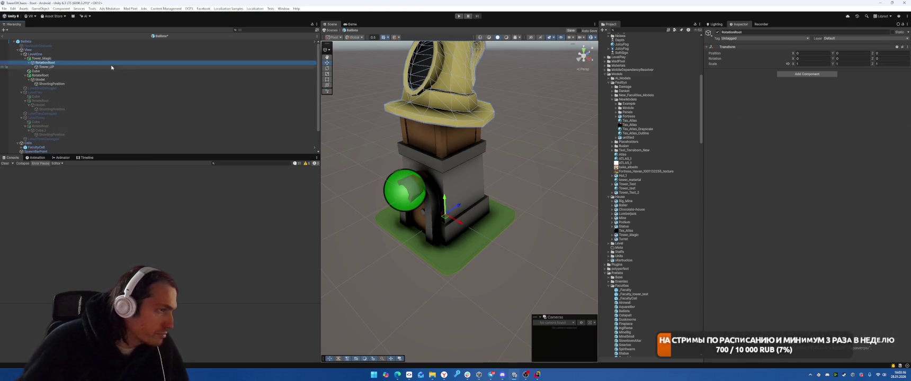
key("e")
left_click_drag(447, 227, 456, 225)
Undo the accidental tower-top spin and set the move handle back to pivot
key("ctrl+z")
left_click_drag(504, 165, 461, 100)
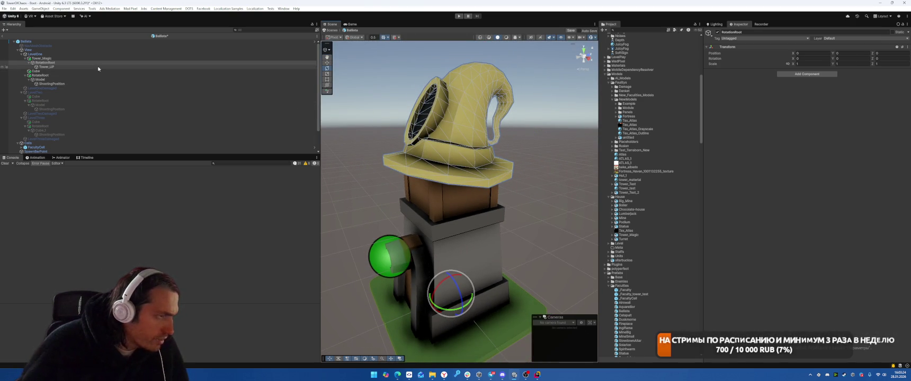
key("w")
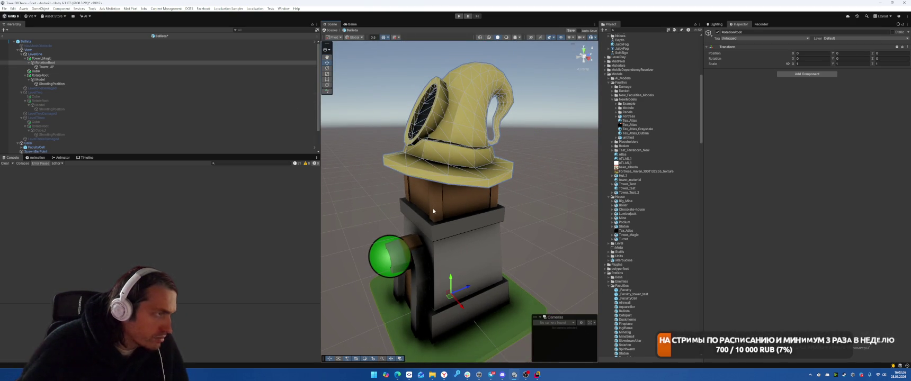
key("z")
key("x")
key("z")
left_click_drag(433, 211, 402, 212)
Set Tower_UP's Y rotation to -90 and RotationRoot's Y rotation to 90
left_click(74, 67)
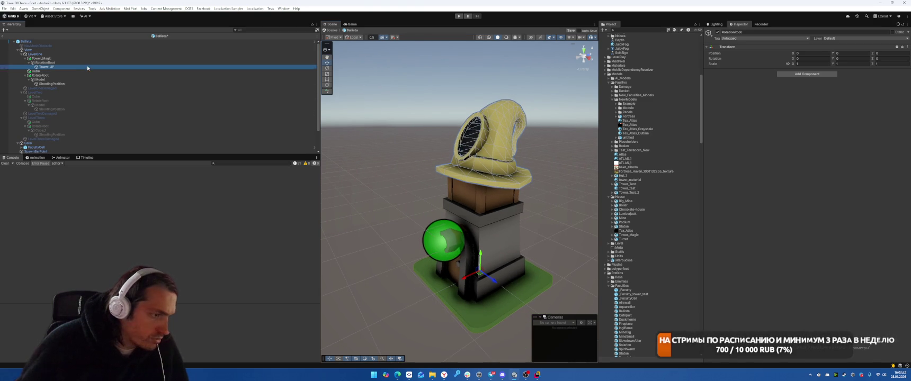
left_click(845, 54)
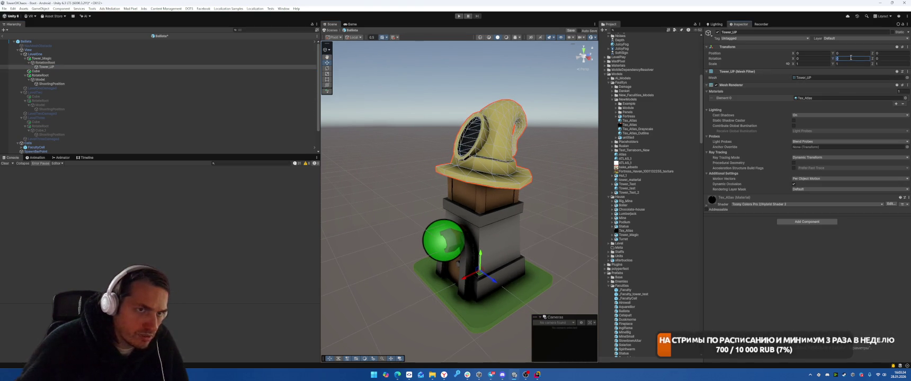
type("-90")
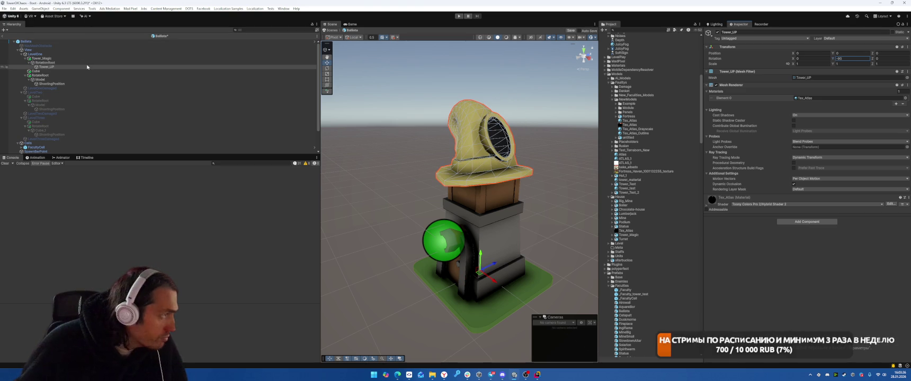
left_click(88, 63)
left_click(843, 59)
type("-90")
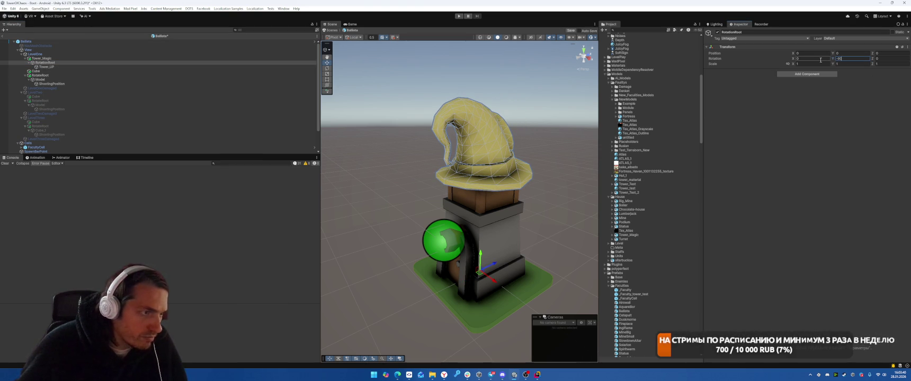
type("90")
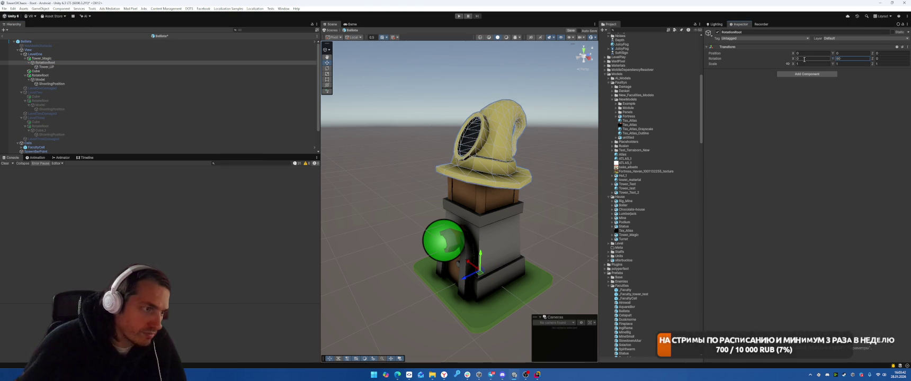
key("Return")
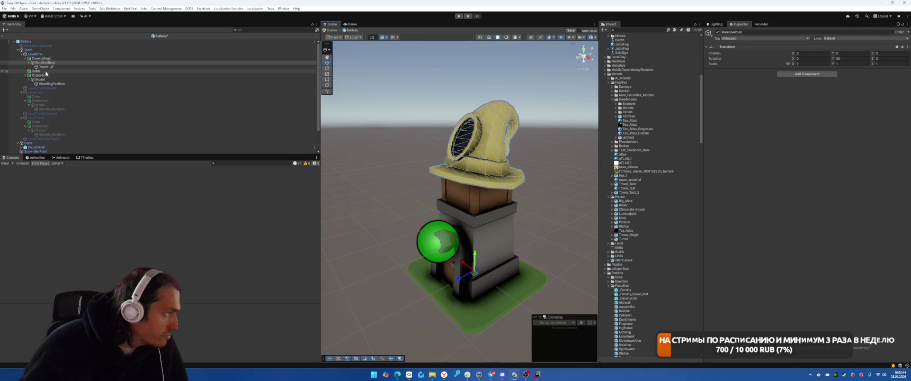
Move ShootingPosition under Tower_UP, raise it, and delete the old RotateRoot cannon
left_click_drag(60, 85, 53, 65)
mouse_move(424, 240)
left_mouse_down()
mouse_move(421, 135)
mouse_move(446, 140)
left_mouse_up()
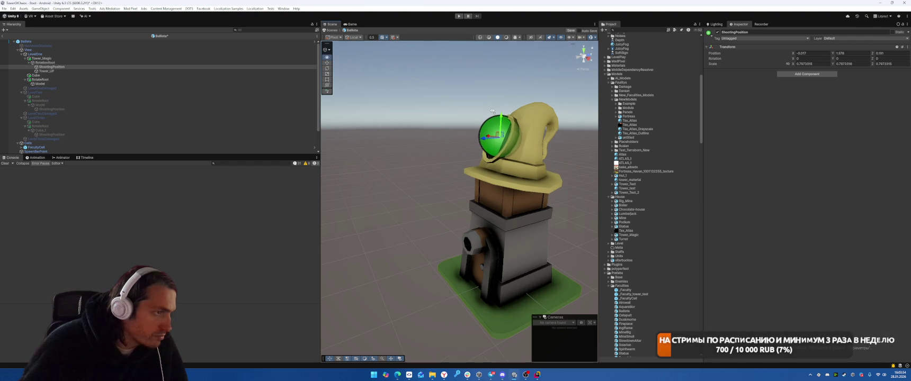
left_click(101, 76)
left_click(109, 80)
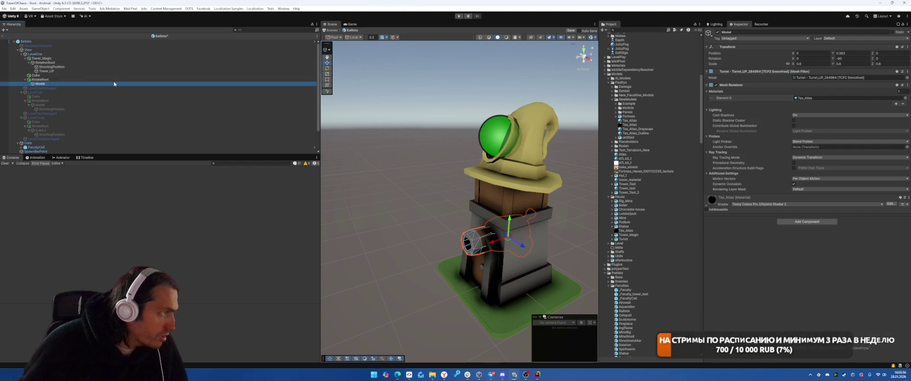
key("Delete")
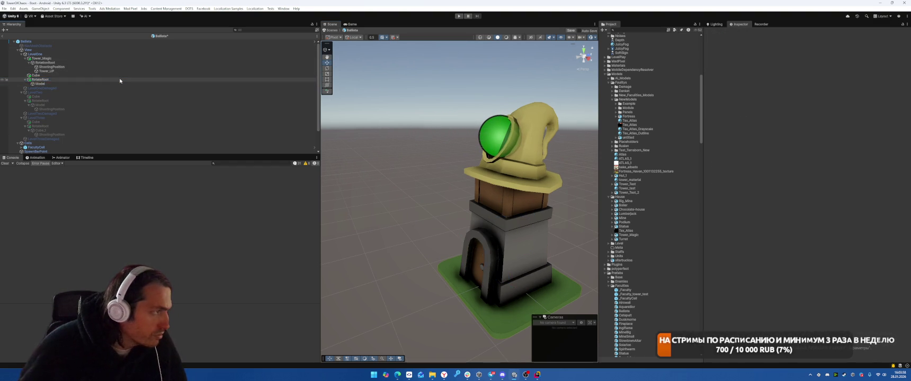
Delete the old Cube and assign ShootingPosition to Ballista View's first Shooting Position
left_click(92, 80)
left_click(127, 75)
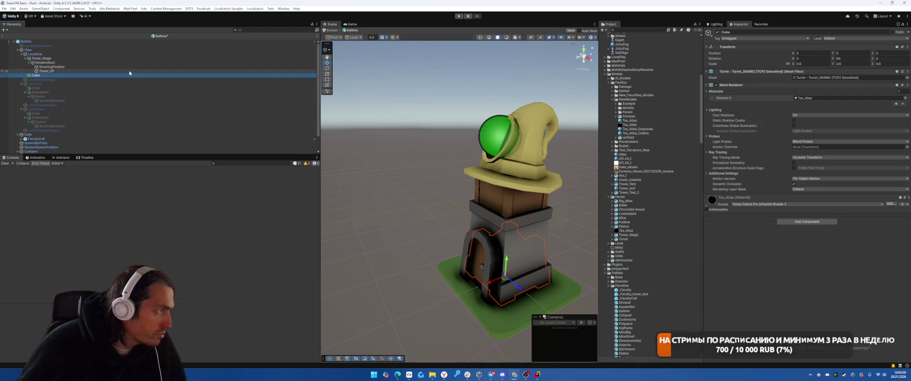
key("Delete")
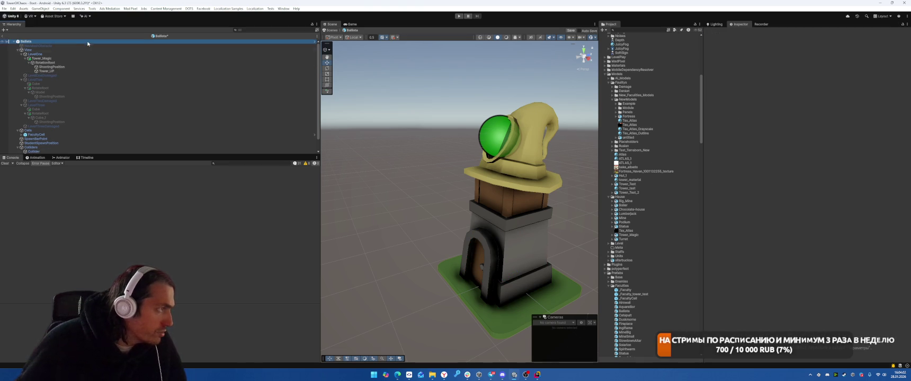
left_click_drag(63, 66, 810, 232)
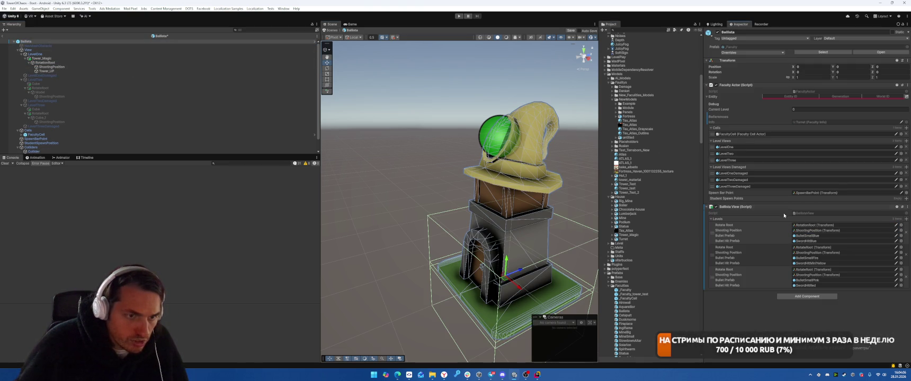
Select LevelTwo and enable it so its tower view shows
left_click(46, 59)
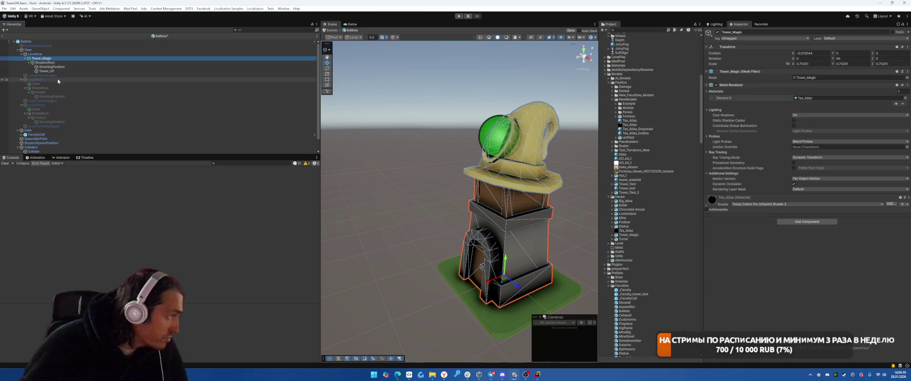
left_click(110, 79)
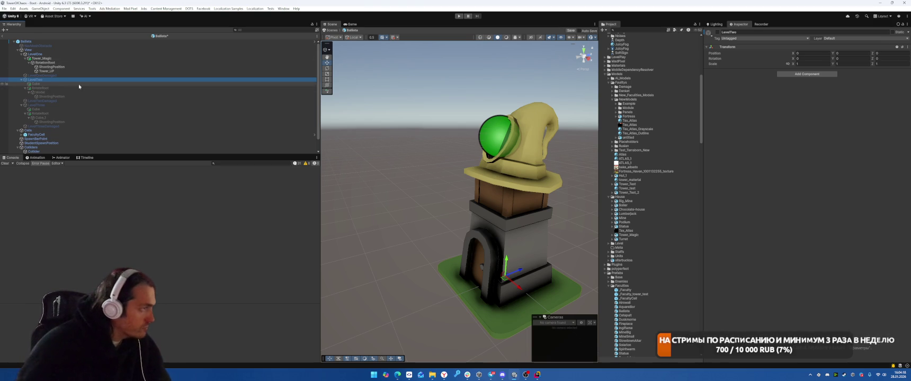
left_click(35, 54)
left_click(59, 84)
left_click(60, 80)
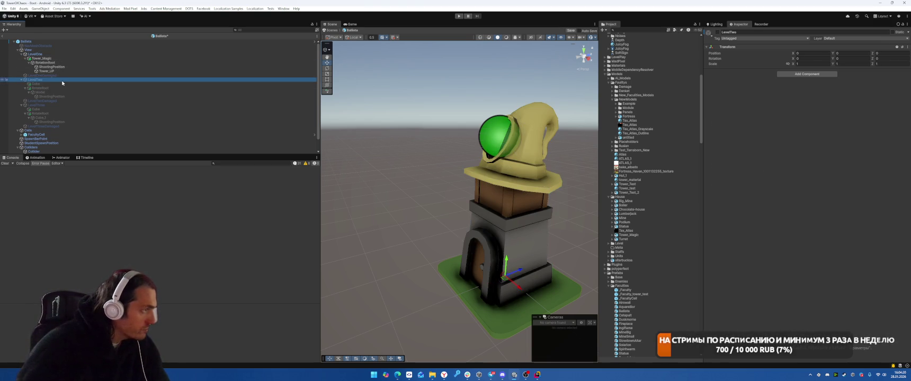
key("alt+shift+a")
Copy Tower_Magic under LevelTwo, delete its old Cube and RotateRoot, and scale it to 0.83
mouse_move(63, 62)
left_mouse_down()
mouse_move(39, 101)
mouse_move(45, 82)
left_mouse_up()
left_click(100, 92)
key("Delete")
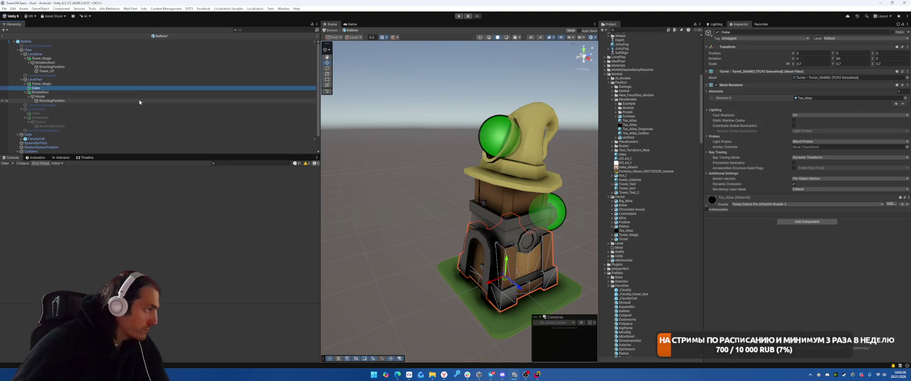
left_click(133, 88)
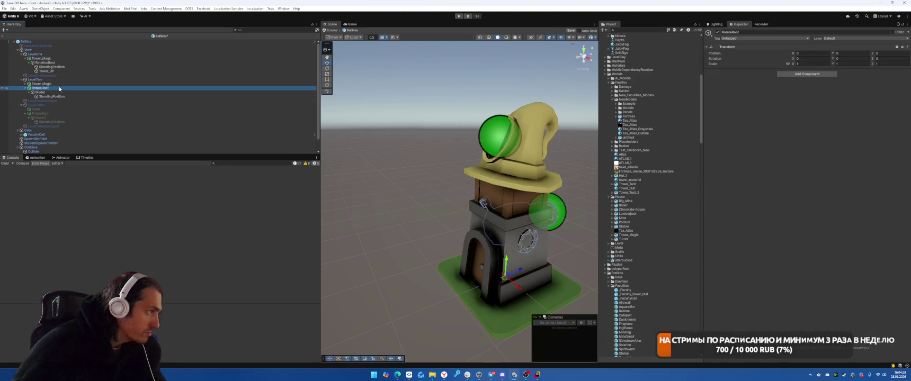
key("Delete")
left_click(239, 84)
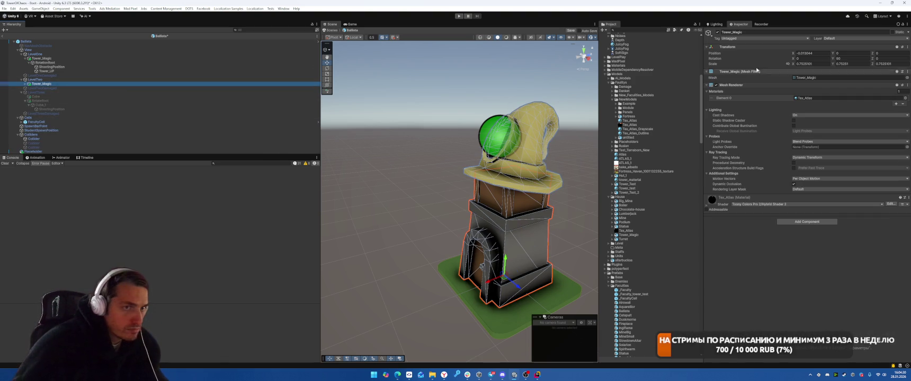
left_click(788, 65)
type("0.83")
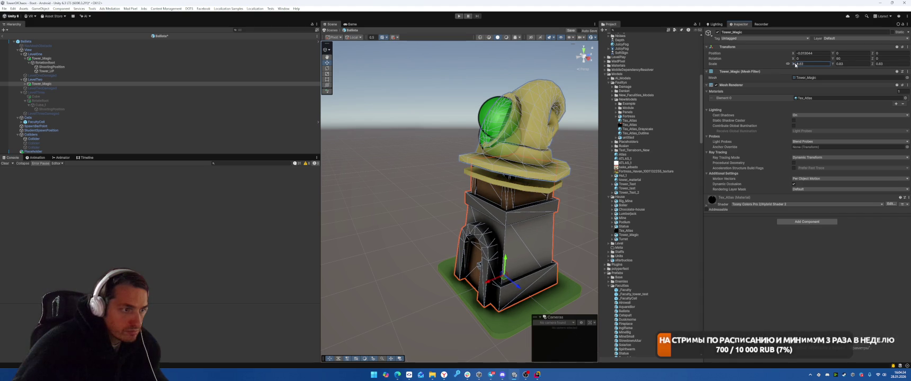
left_click(71, 83)
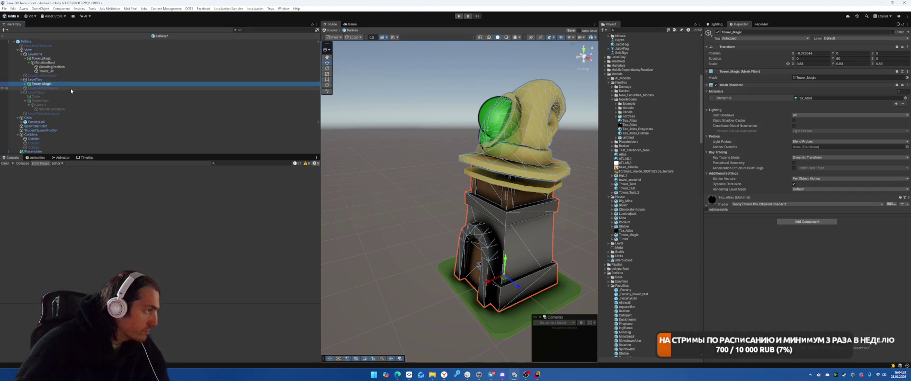
Copy Tower_Magic under LevelThree and delete that level's old Cube and rotating cannon
mouse_move(46, 85)
left_mouse_down()
mouse_move(57, 100)
mouse_move(49, 110)
mouse_move(46, 95)
left_mouse_up()
left_click(48, 100)
key("Delete")
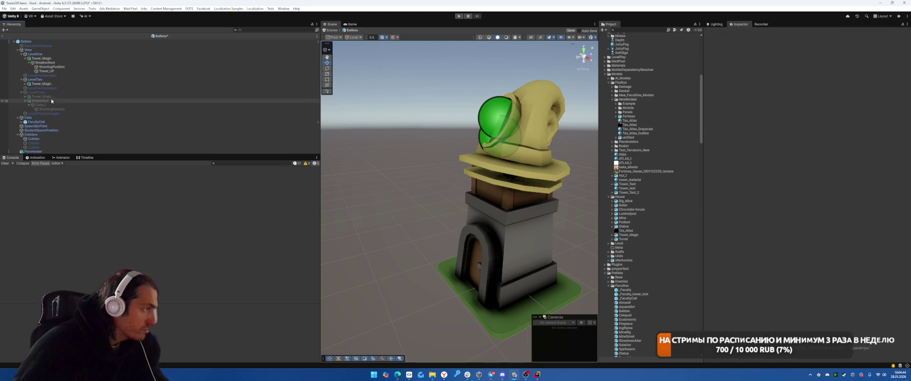
left_click(50, 100)
key("Delete")
left_click(49, 97)
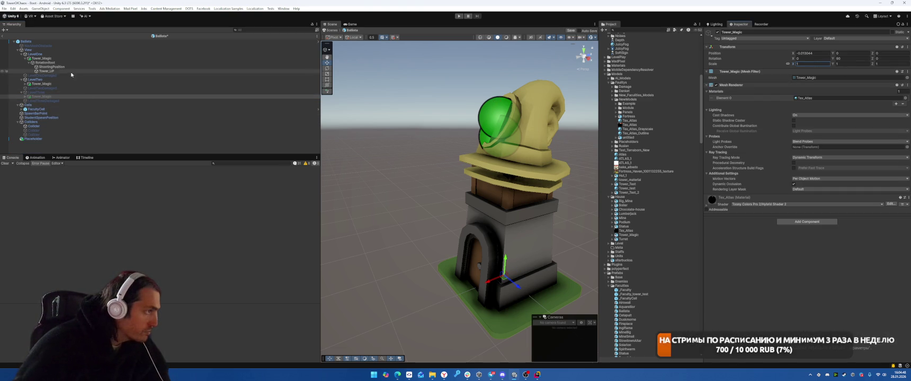
left_click(54, 93)
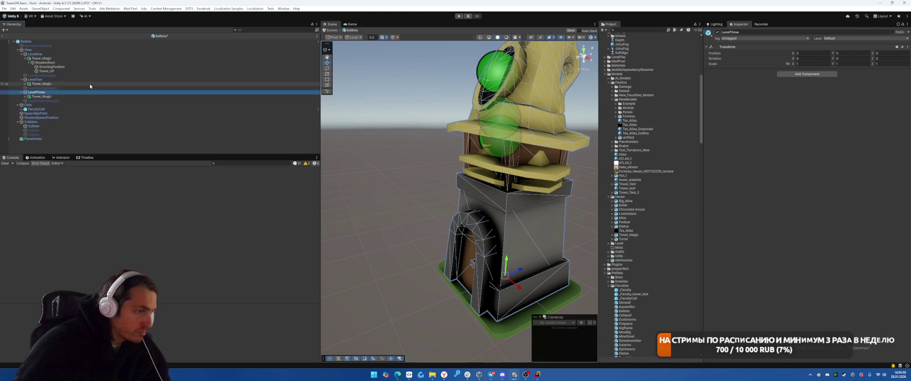
Hide LevelThree and assign LevelTwo's RotationRoot and ShootingPosition to the second level's fields
key("alt+shift+a")
left_click(48, 50)
left_click(32, 41)
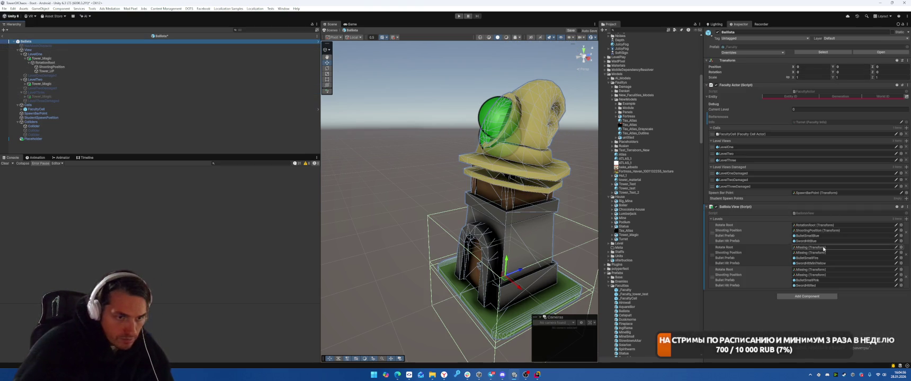
left_click(25, 83)
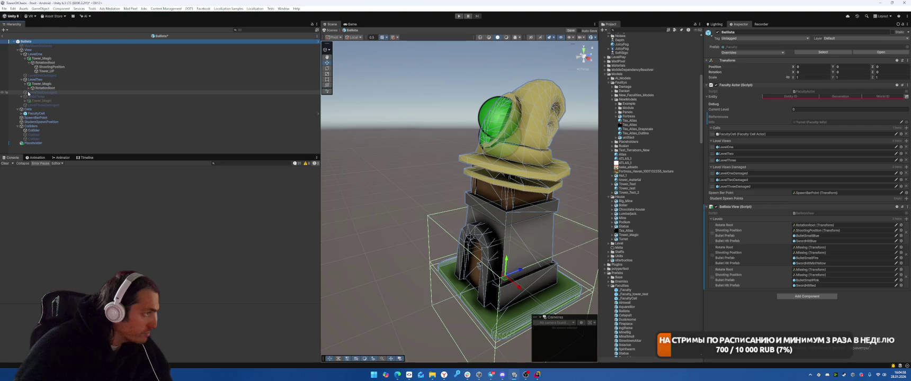
left_click(40, 88)
left_click(26, 41)
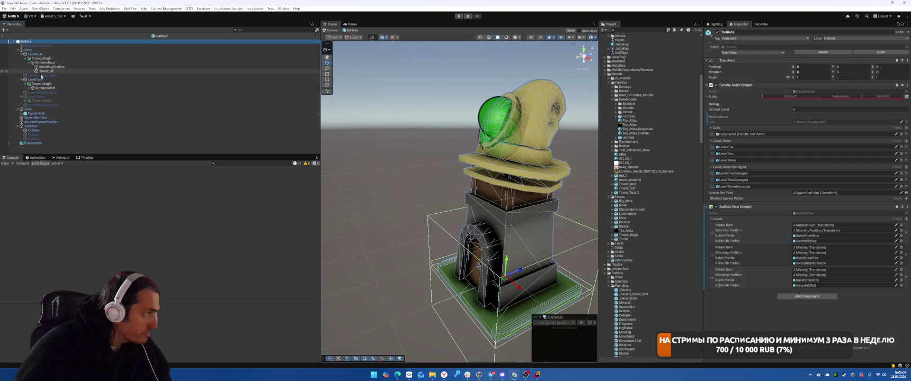
left_click(28, 88)
left_click_drag(54, 92, 688, 186)
left_click_drag(826, 244, 824, 249)
left_click_drag(124, 94, 826, 253)
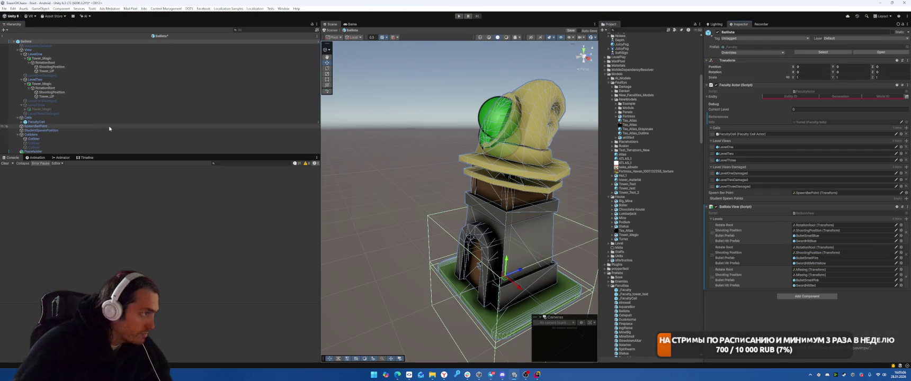
Assign LevelThree's RotationRoot as the third level's Rotate Root
left_click(26, 109)
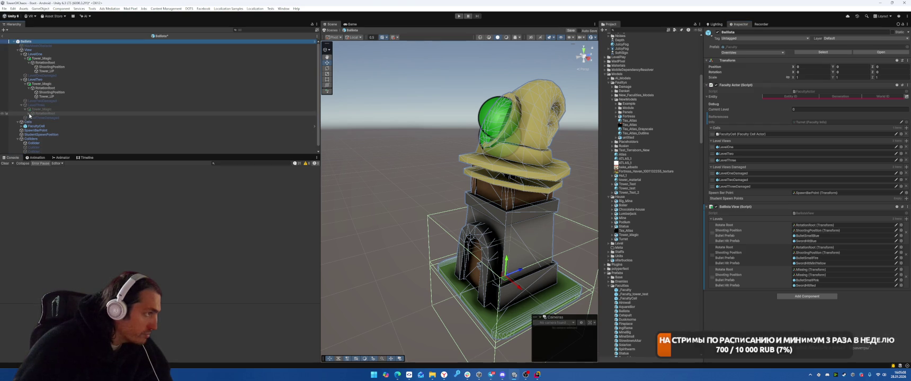
left_click(30, 113)
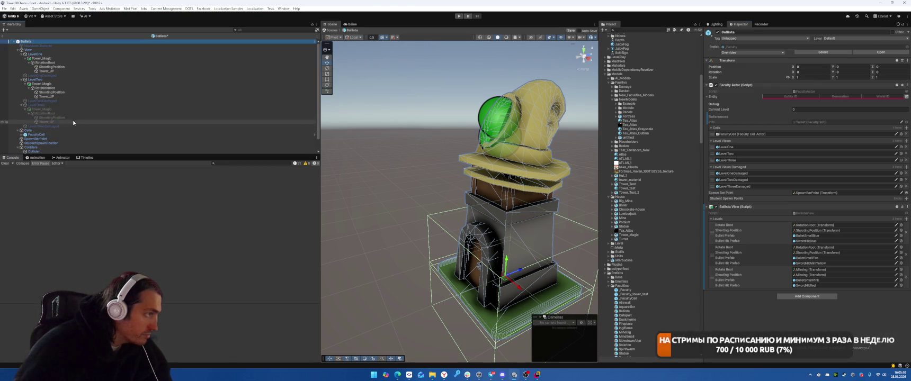
mouse_move(45, 113)
left_mouse_down()
mouse_move(159, 149)
mouse_move(806, 273)
left_mouse_up()
scroll(56, 114, "down", 1)
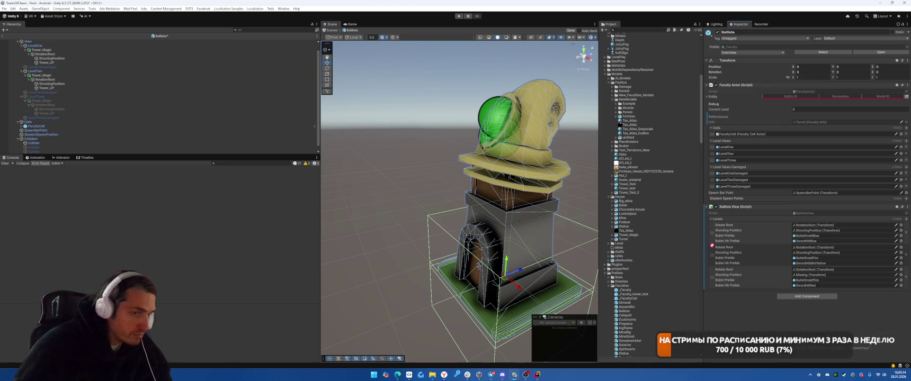
Save the Ballista prefab, return to the Boot scene and start Play mode
key("ctrl+s")
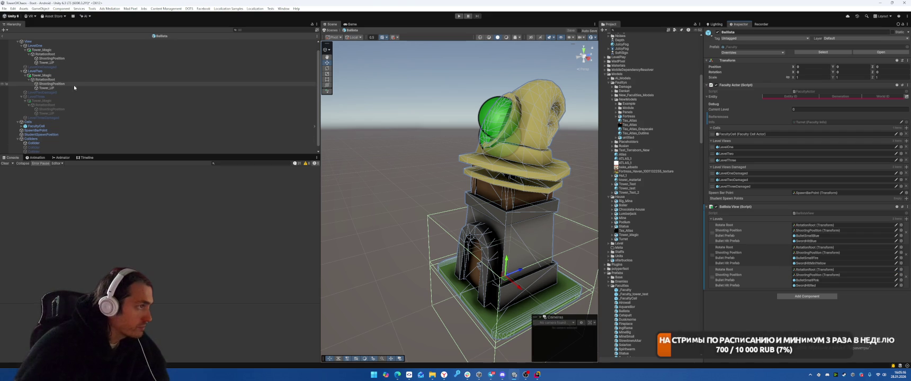
left_click(4, 36)
left_click(459, 16)
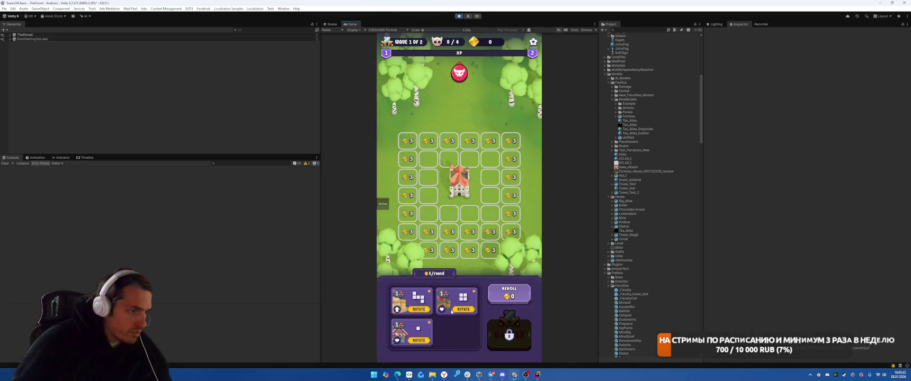
Place the single-block building on the grid, then stop play and return to MenuTutorialSystem.cs in Rider
mouse_move(418, 329)
left_mouse_down()
mouse_move(433, 208)
mouse_move(428, 155)
left_mouse_up()
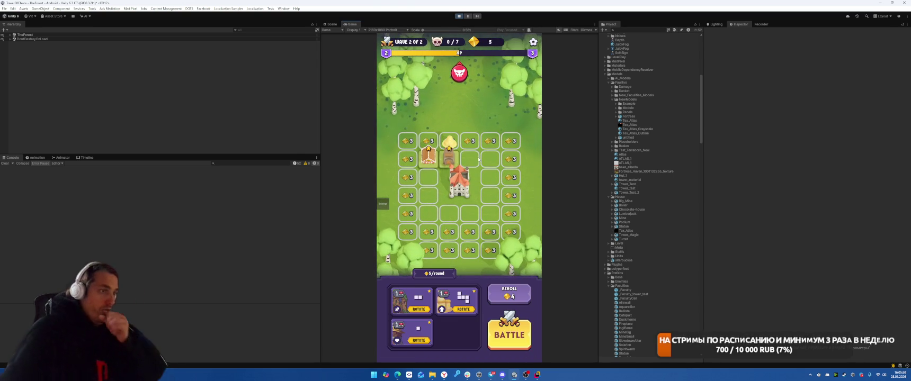
left_click(460, 16)
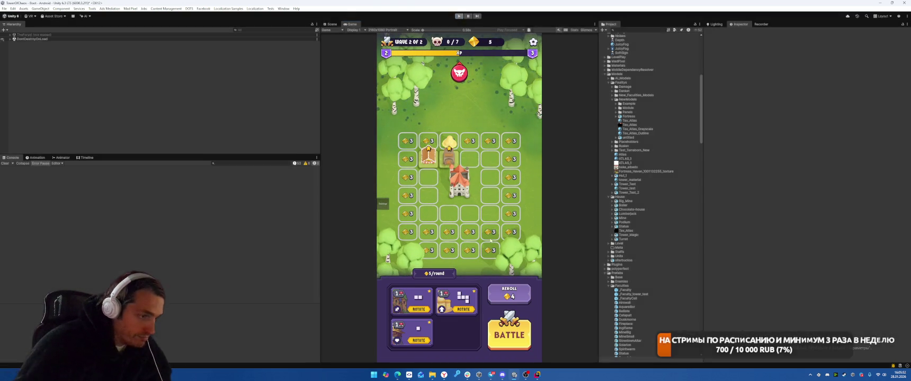
key("alt+Tab")
left_click(594, 196)
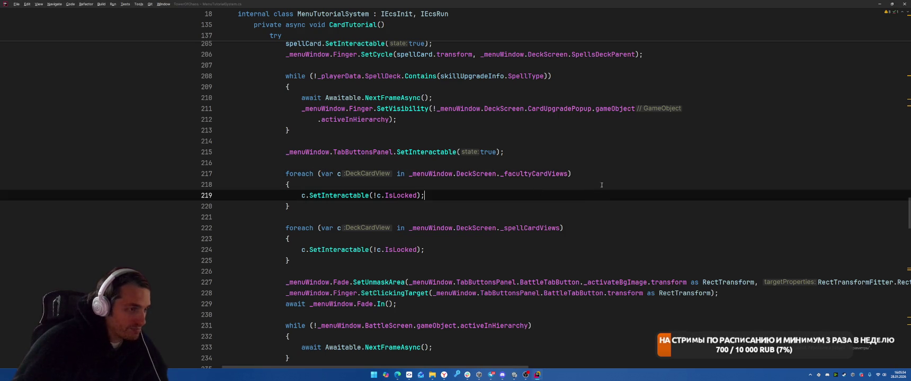
key("ctrl+Tab")
key("ctrl+Tab")
scroll(615, 176, "up", 3)
scroll(616, 175, "down", 5)
key("alt+Tab")
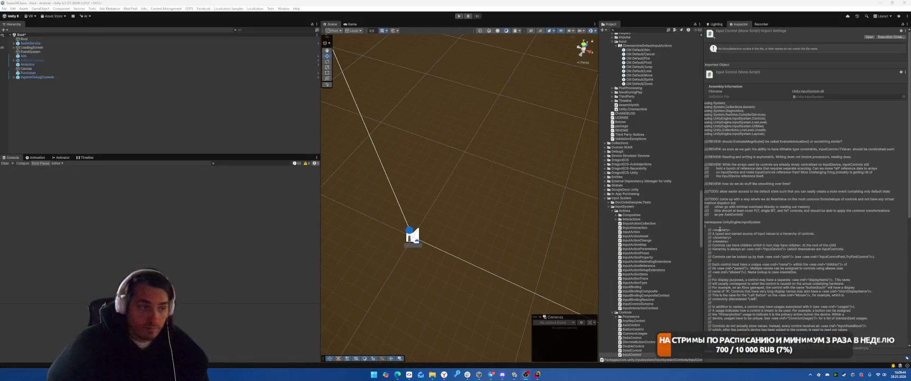
left_click(526, 374)
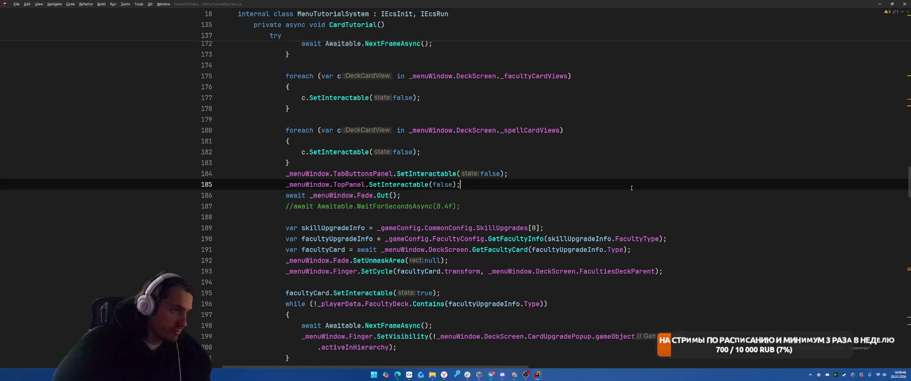
Look over lines 185–187 with the commented-out 0.4-second wait, then switch to ChatGPT
key("alt+Tab")
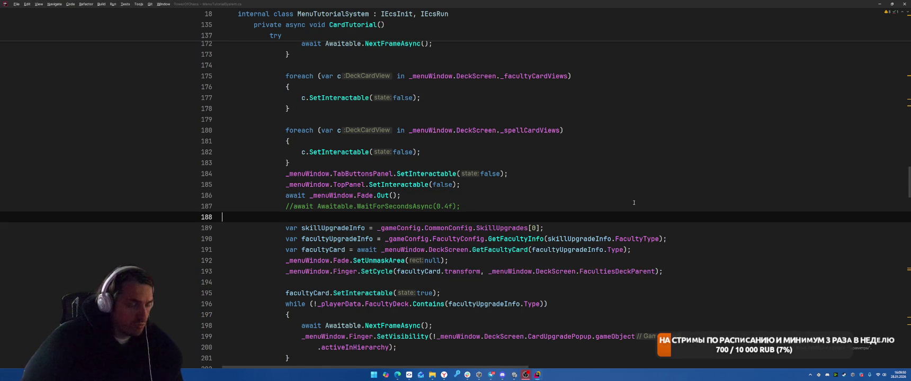
left_click_drag(634, 202, 638, 200)
left_click(638, 199)
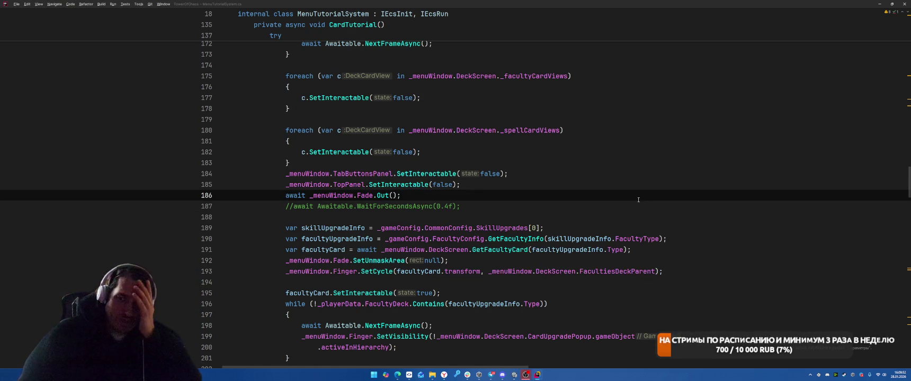
left_click(638, 181)
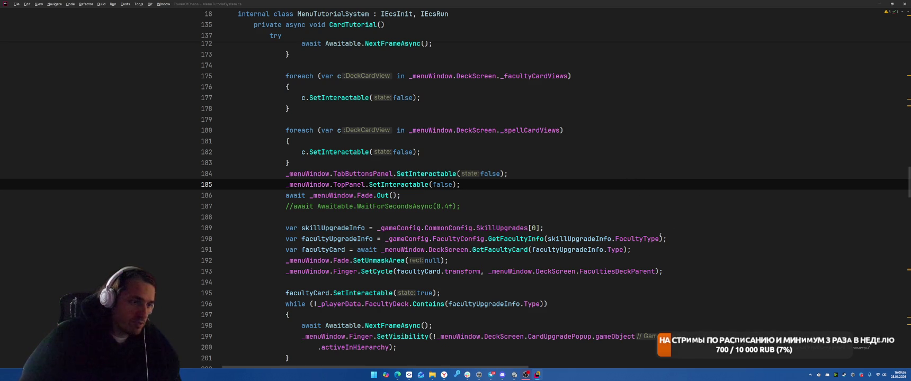
left_click(630, 205)
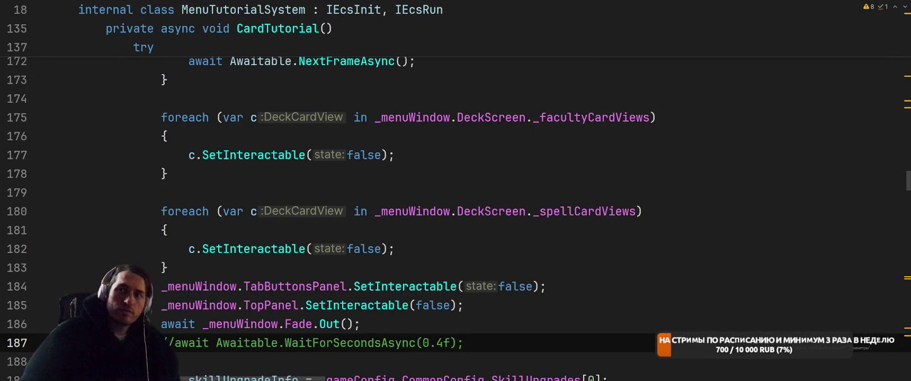
key("alt+Tab")
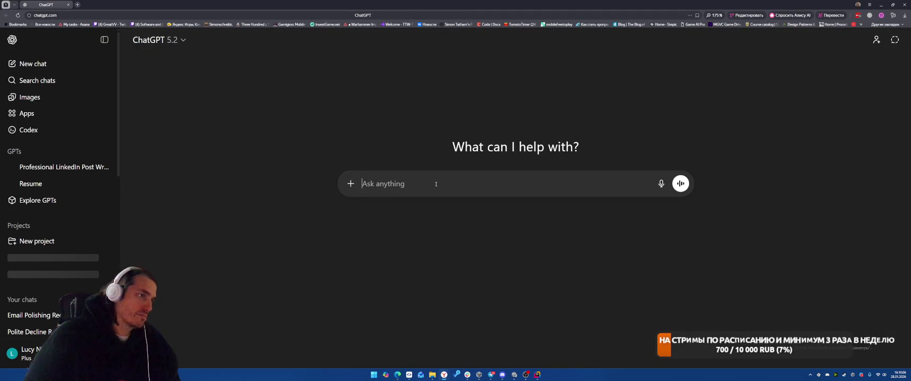
Write a Russian prompt asking for the most rendering-efficient ways to show a tower's attack radius in Unity
type("придумай самые эффективные с точки зрения рендеринга способы отобразить радиус у")
key("BackSpace")
type("атаки ")
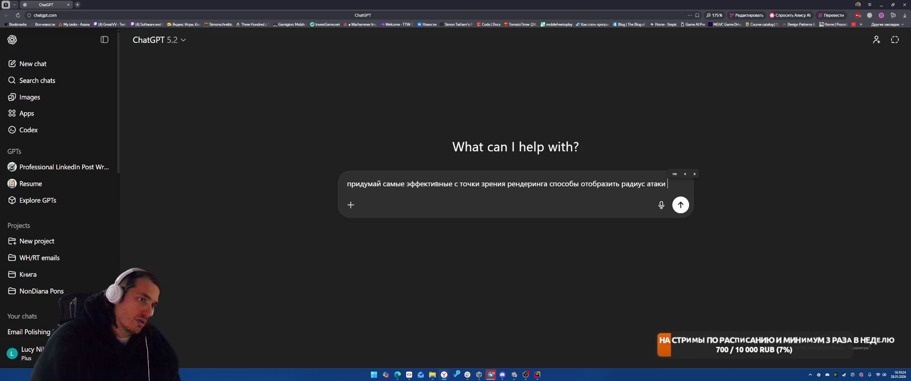
type("башни ")
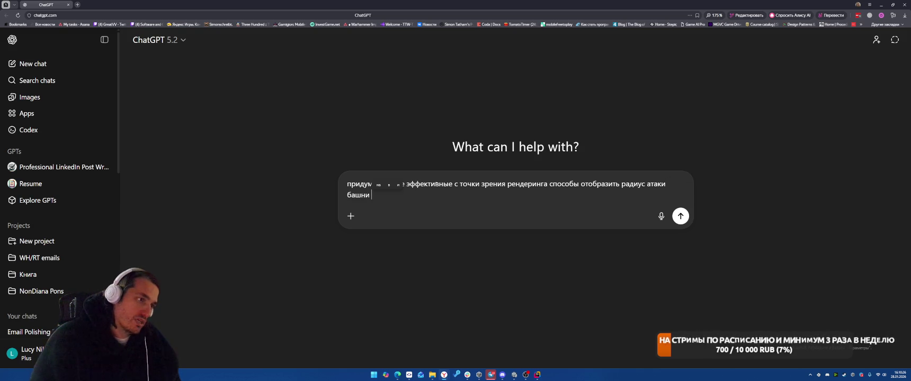
type("в Unity")
Send the attack-radius question and read the reply comparing decal, mesh ring, LineRenderer and quad shader options
key("Return")
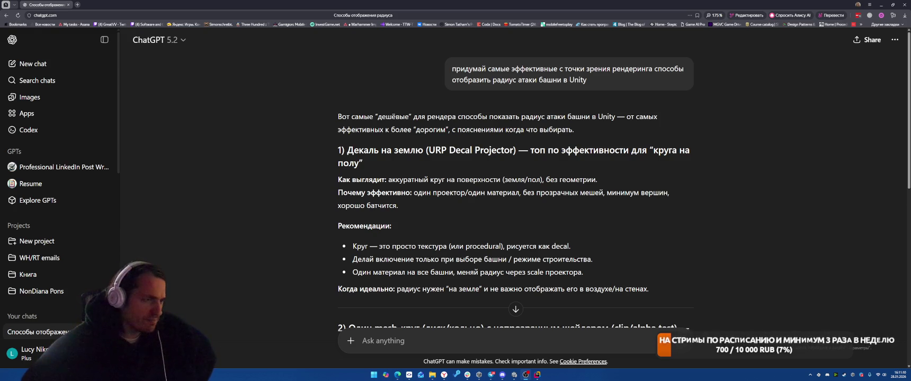
scroll(697, 183, "down", 3)
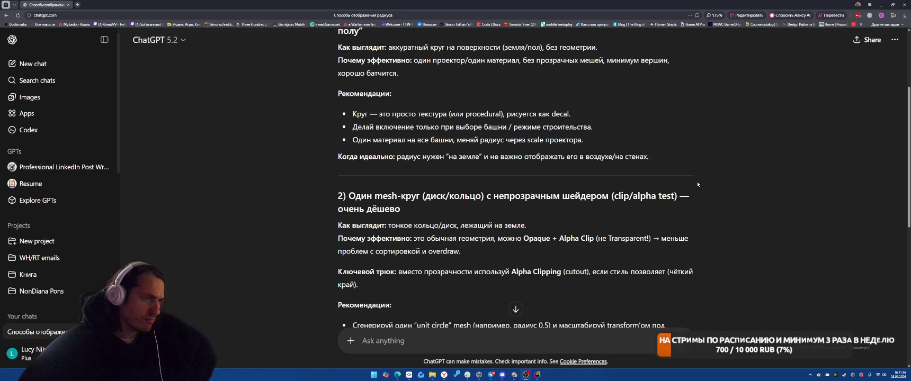
scroll(697, 183, "down", 1)
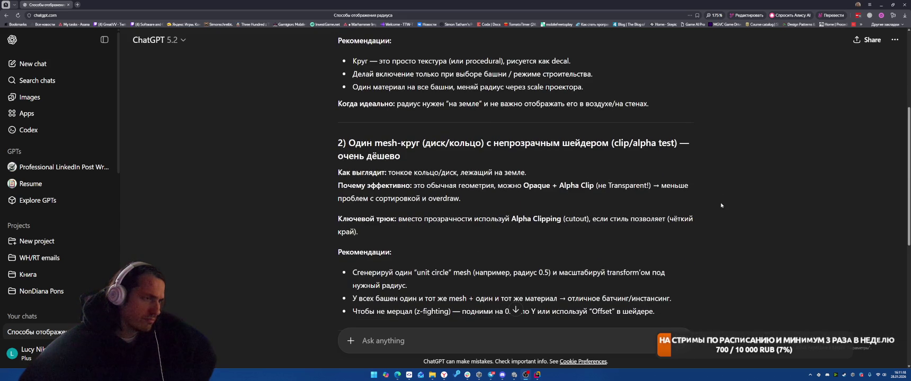
scroll(721, 205, "down", 4)
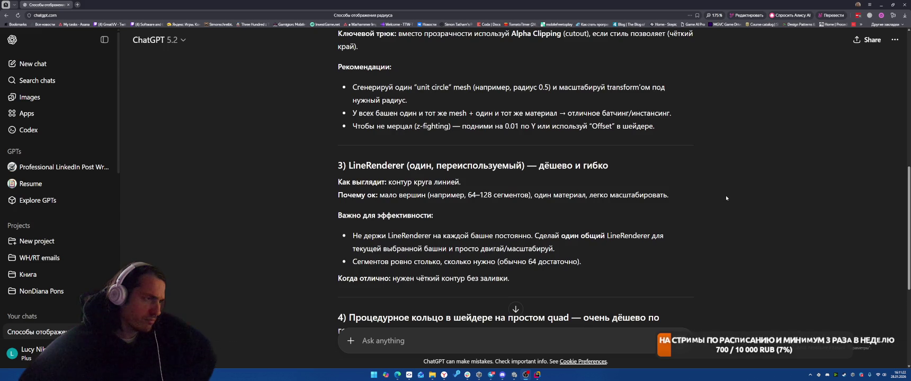
scroll(726, 198, "down", 2)
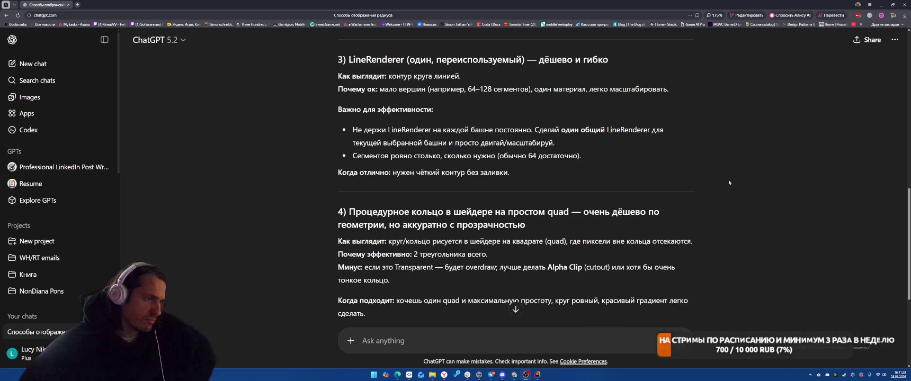
scroll(729, 183, "down", 4)
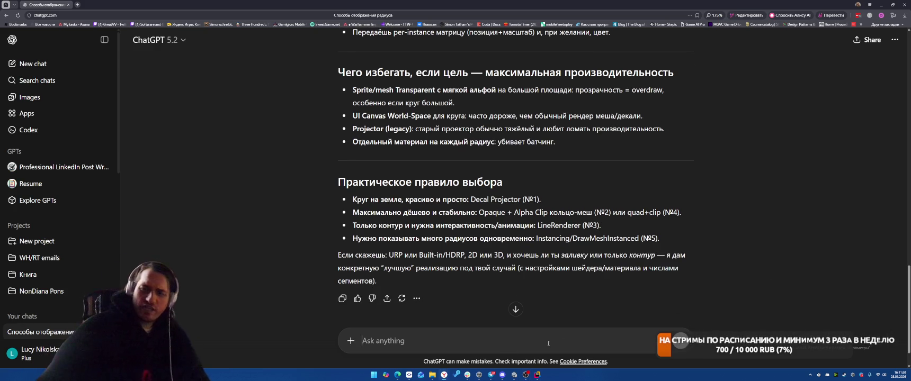
Ask ChatGPT for step-by-step Decal Projector setup, then return to Unity
type("rfr")
key("BackSpace")
type("опиши")
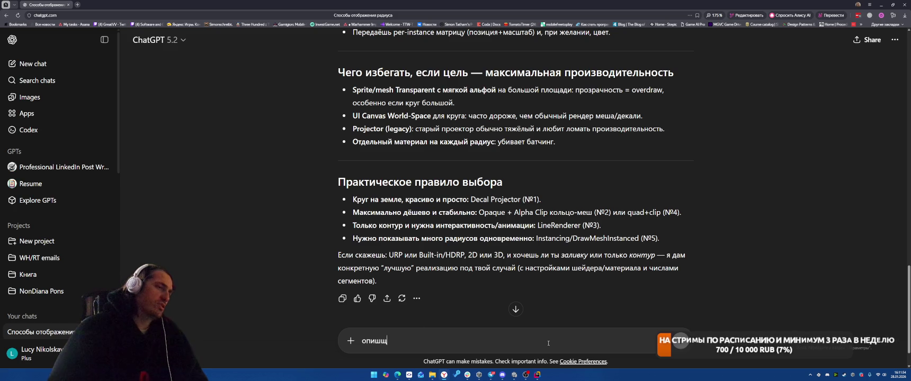
type("к сделать deca")
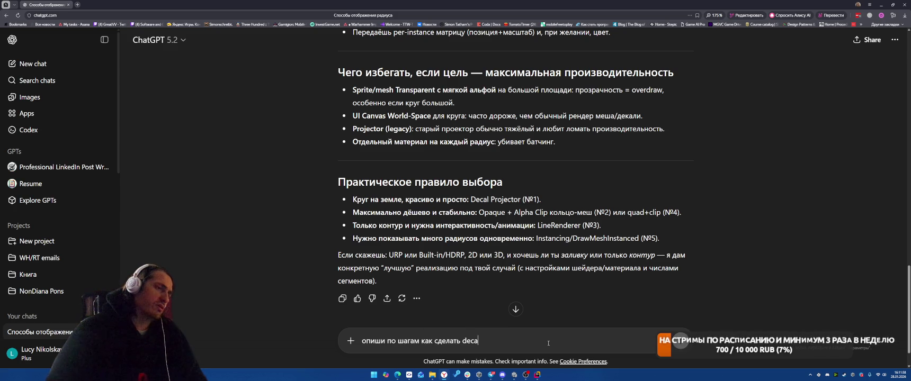
type("or")
key("Return")
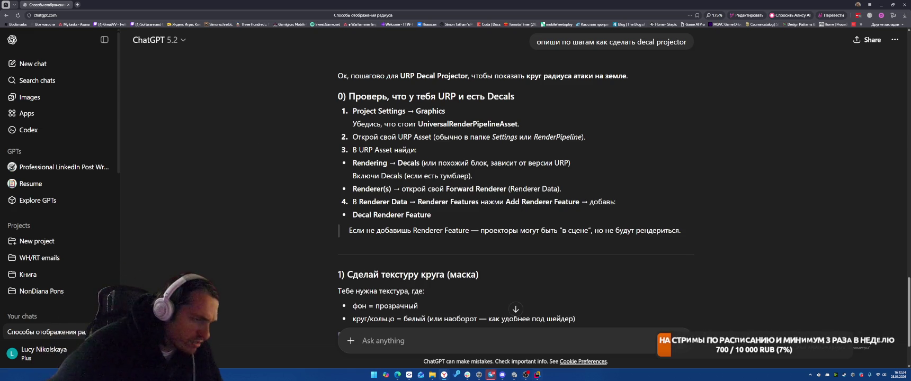
key("alt+Tab")
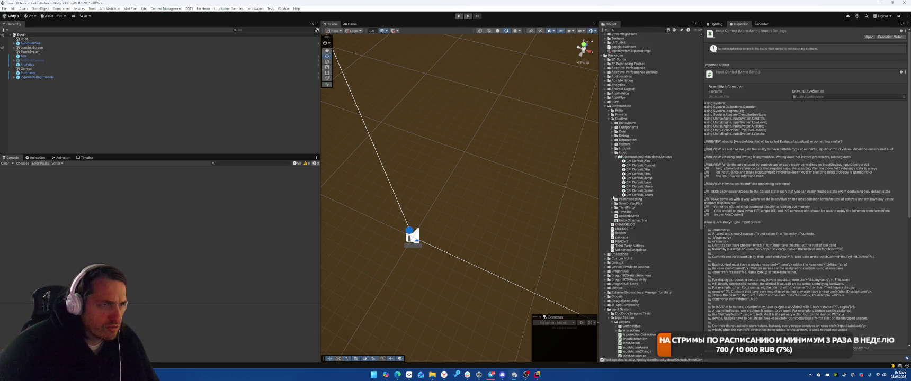
Delete the PC_RPAsset and PC_Renderer assets from the Settings folder
scroll(637, 156, "up", 10)
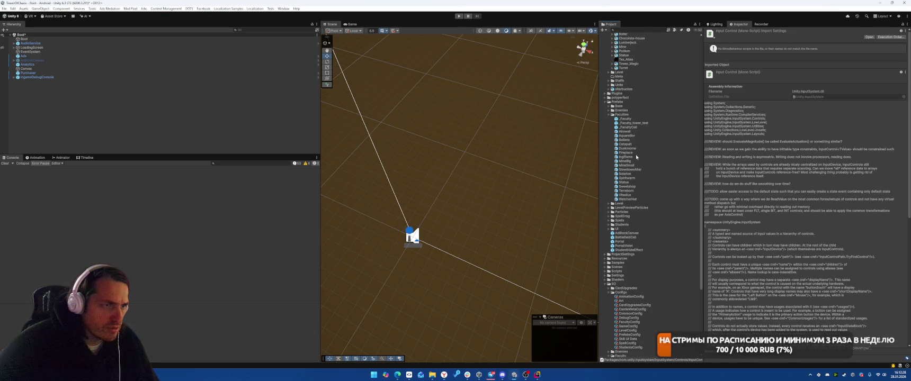
left_click(606, 102)
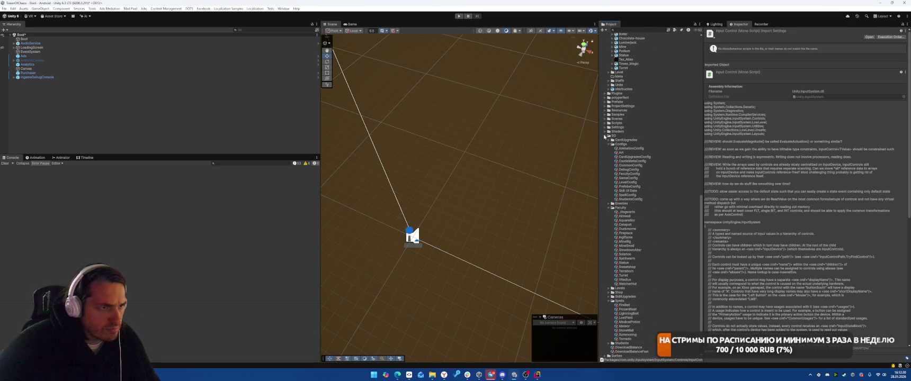
left_click(604, 137)
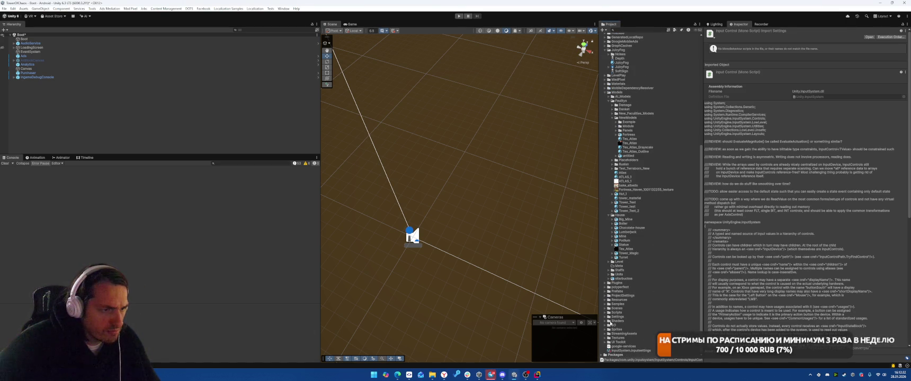
left_click(607, 317)
left_click(631, 304)
left_click(631, 308)
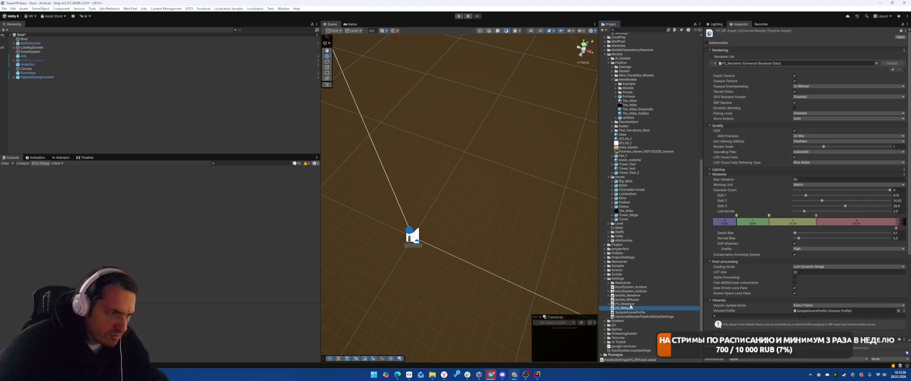
left_click(626, 304, "ctrl")
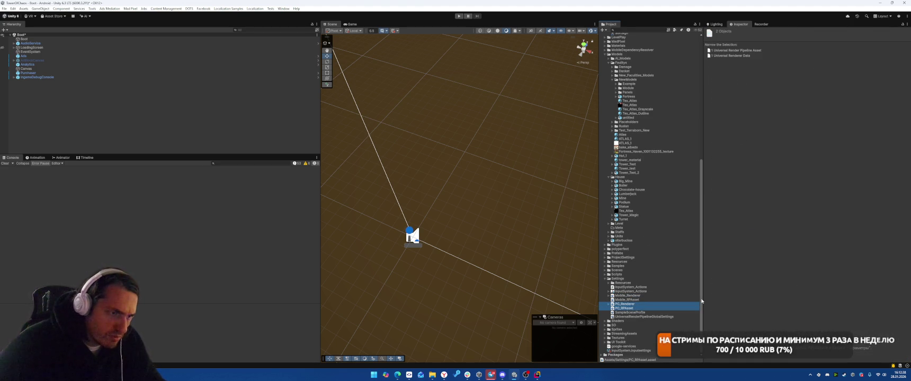
key("Delete")
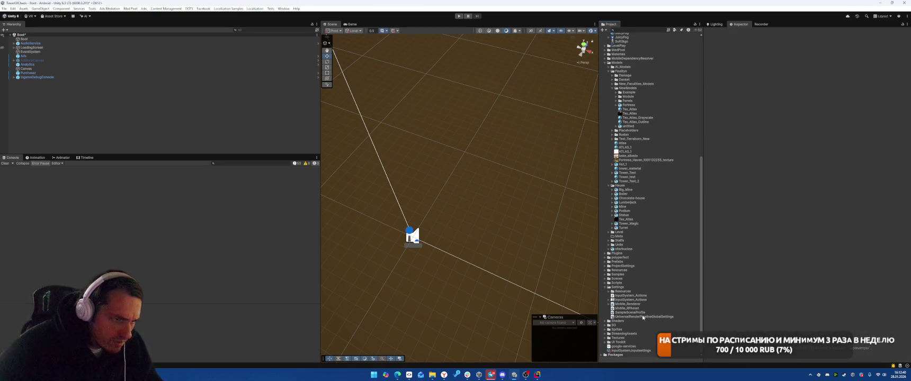
Select Mobile_RPAsset and expand its Lighting settings
left_click(645, 304)
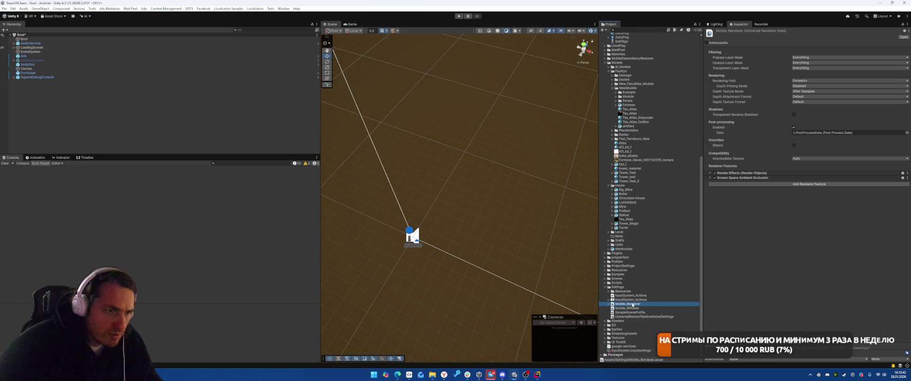
left_click(634, 308)
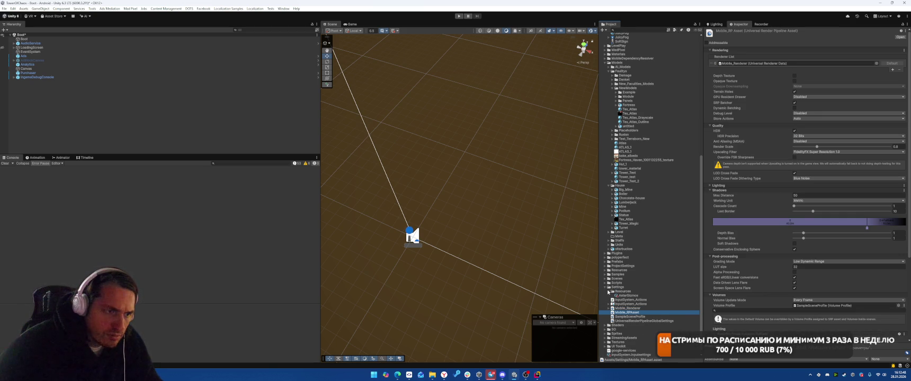
left_click(724, 186)
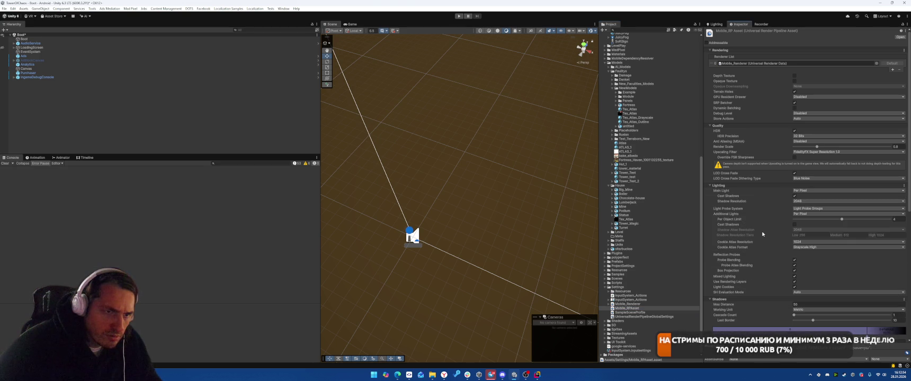
Set Additional Lights to Disabled, keeping shadow resolution at 2048
left_click(826, 213)
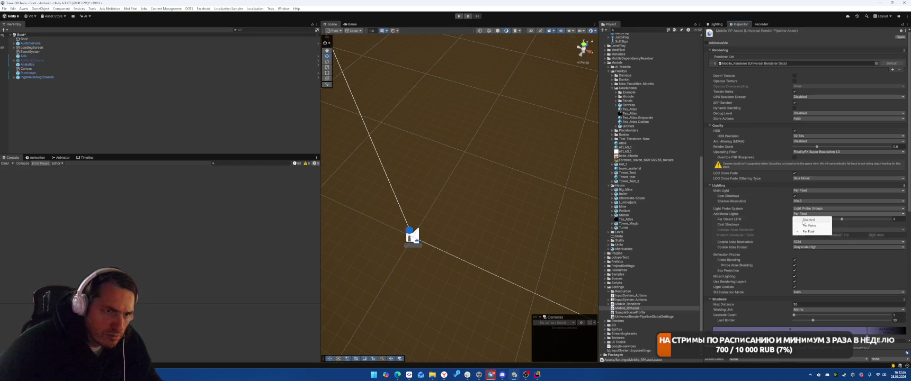
left_click(808, 218)
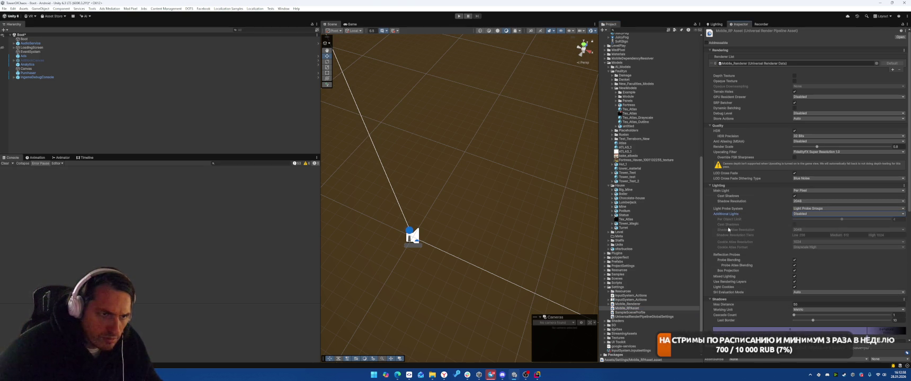
left_click(800, 201)
left_click(774, 227)
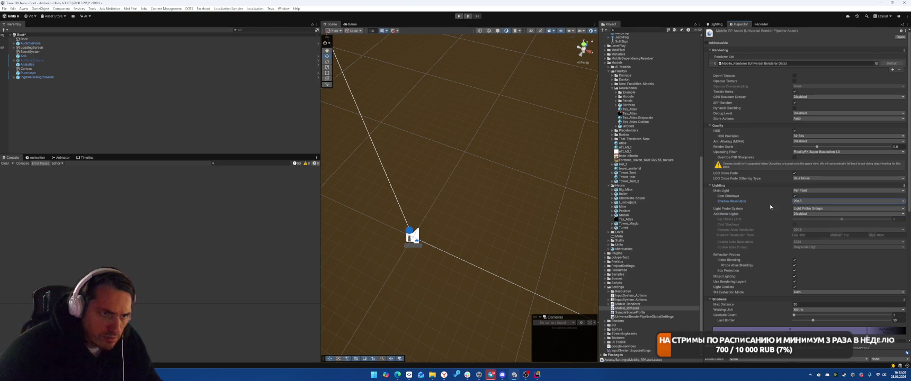
Turn off Light Cookies and Terrain Holes support, then select Mobile_Renderer
scroll(770, 228, "down", 2)
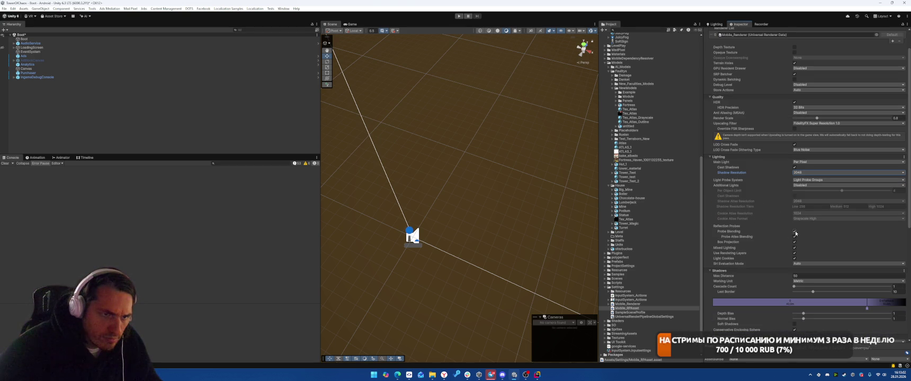
scroll(752, 202, "down", 5)
left_click(794, 181)
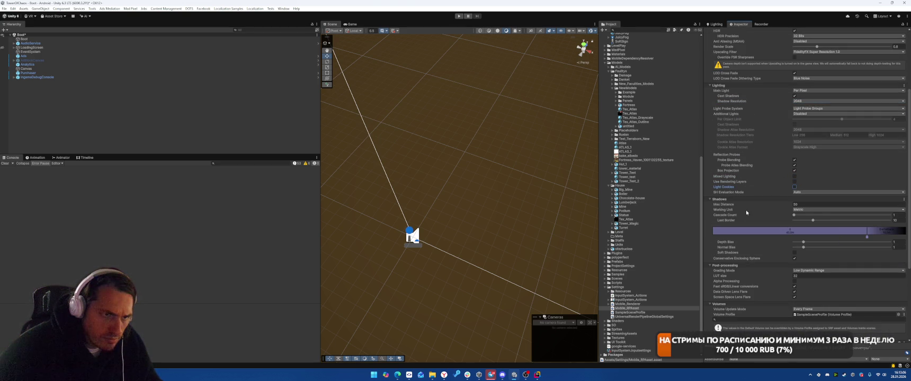
scroll(777, 209, "down", 4)
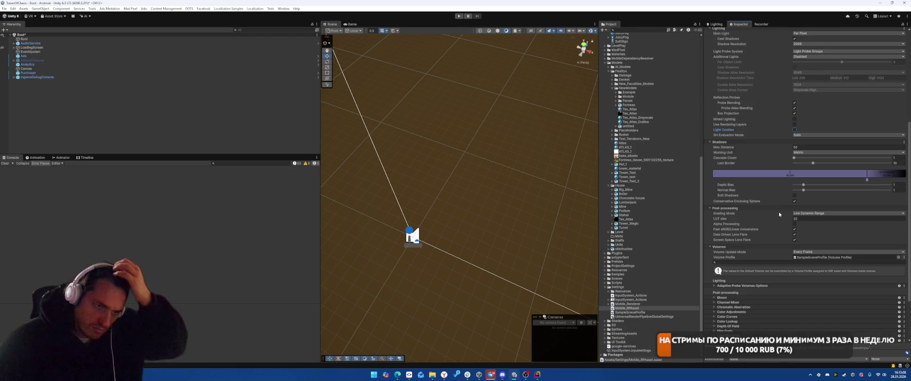
scroll(762, 217, "down", 4)
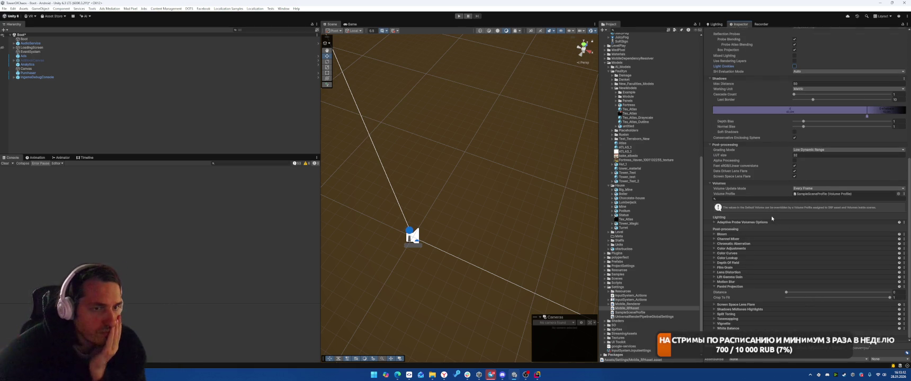
scroll(776, 215, "up", 15)
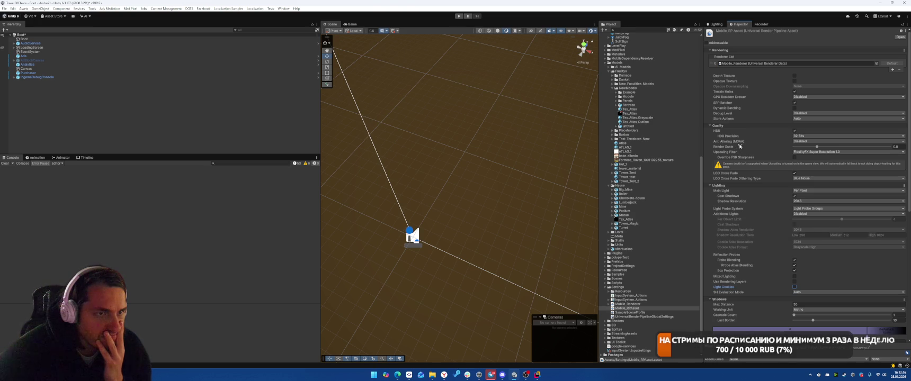
mouse_move(740, 146)
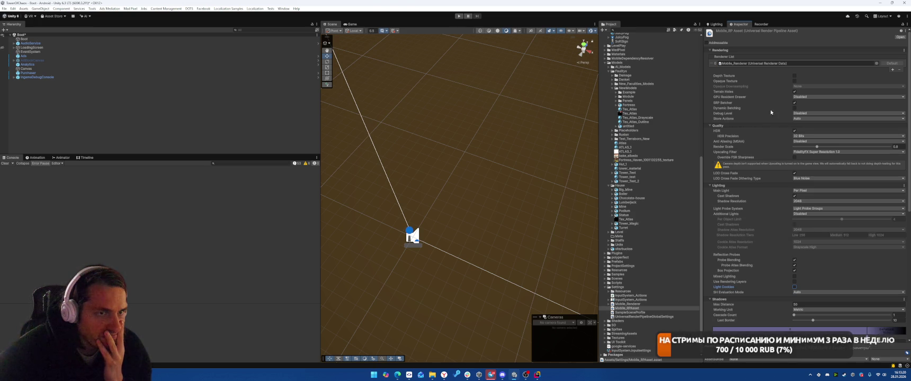
left_click(794, 92)
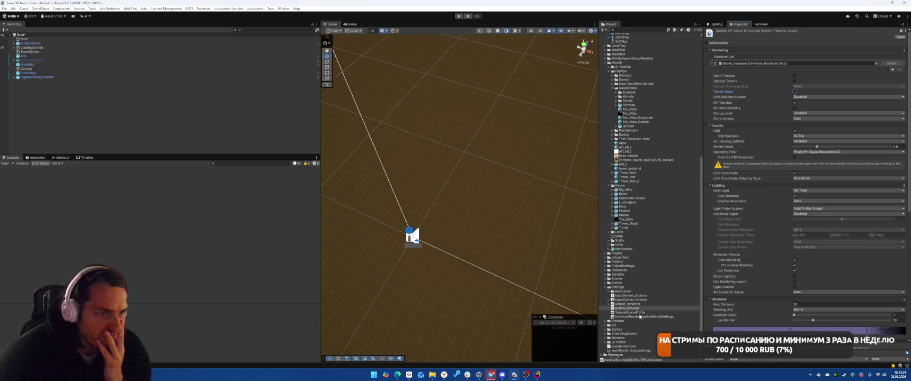
left_click(636, 305)
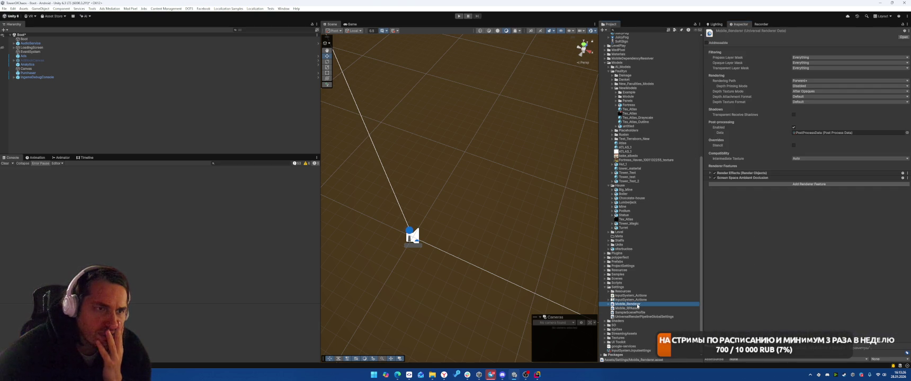
Add a Decal renderer feature to Mobile_Renderer, then bring up the ChatGPT window
left_click(711, 178)
left_click(710, 173)
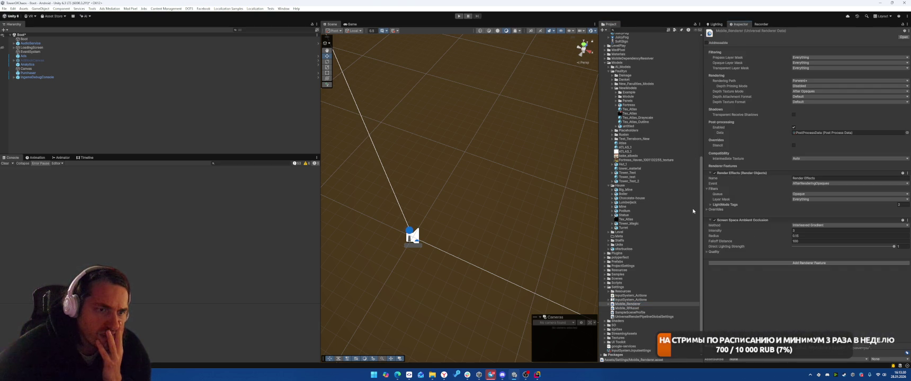
left_click(771, 263)
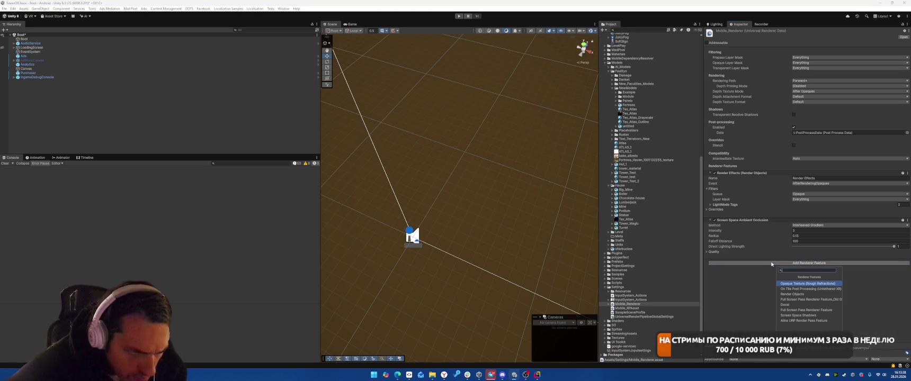
left_click(785, 305)
left_click(731, 263)
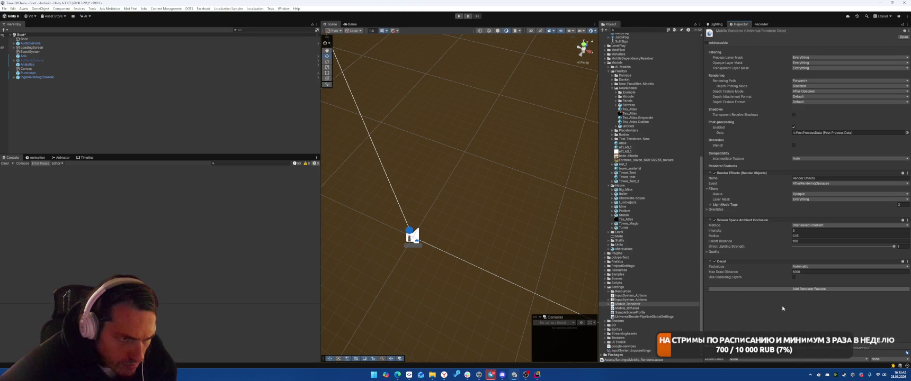
mouse_move(456, 377)
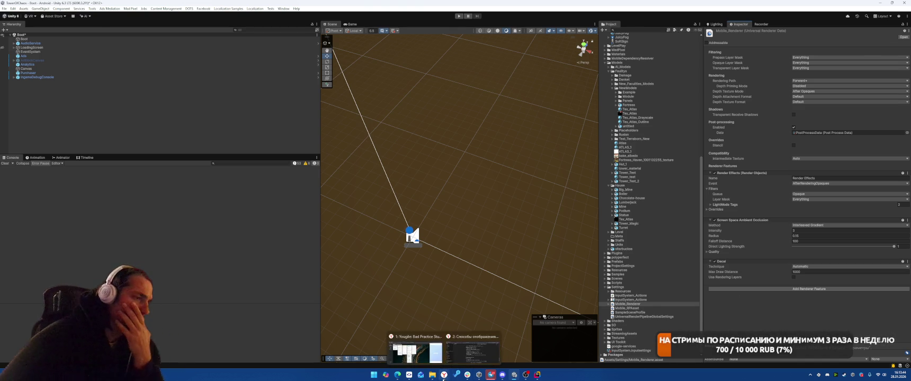
left_click(473, 342)
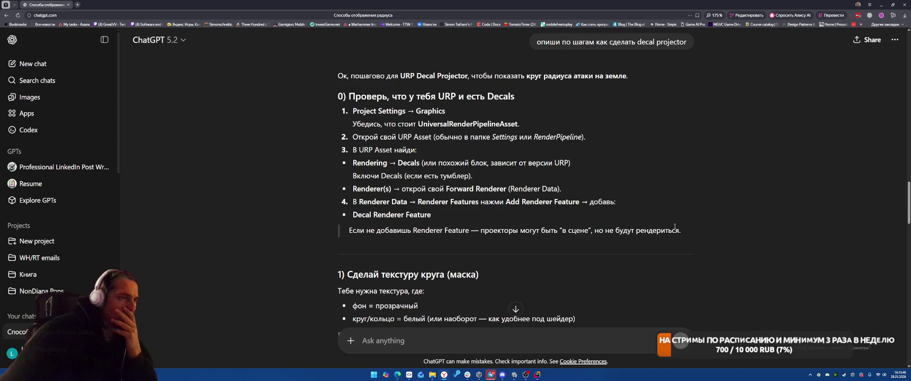
Read ChatGPT's guide down to section 2 'Создай материал Decal', then return to Unity
scroll(692, 199, "down", 1)
scroll(692, 200, "down", 1)
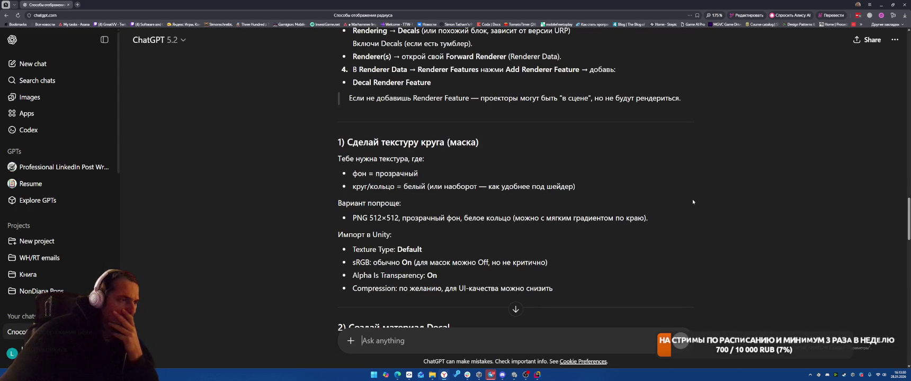
scroll(693, 202, "down", 1)
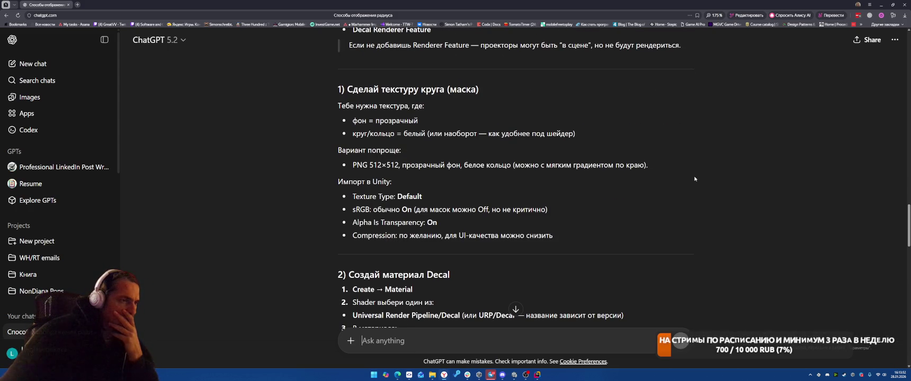
scroll(696, 178, "down", 1)
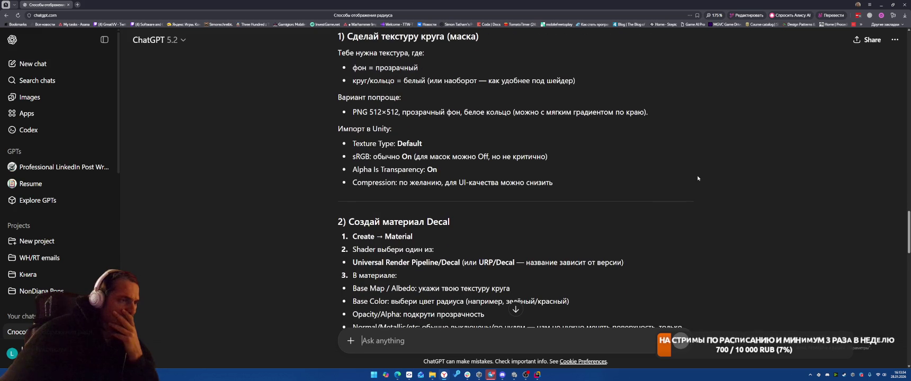
scroll(697, 178, "down", 2)
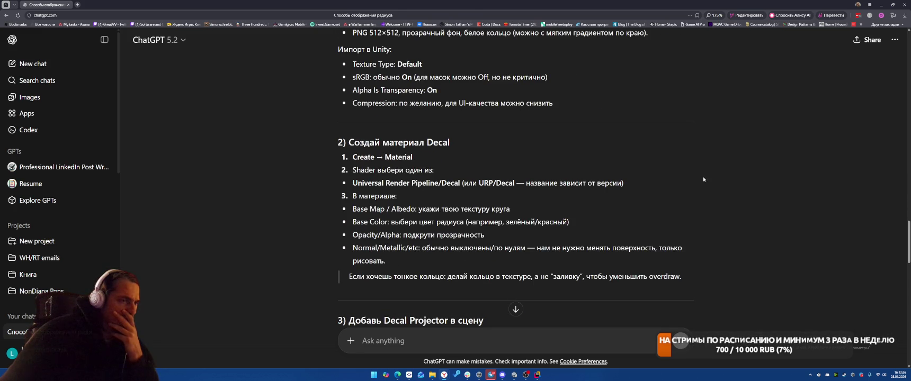
key("alt+Tab")
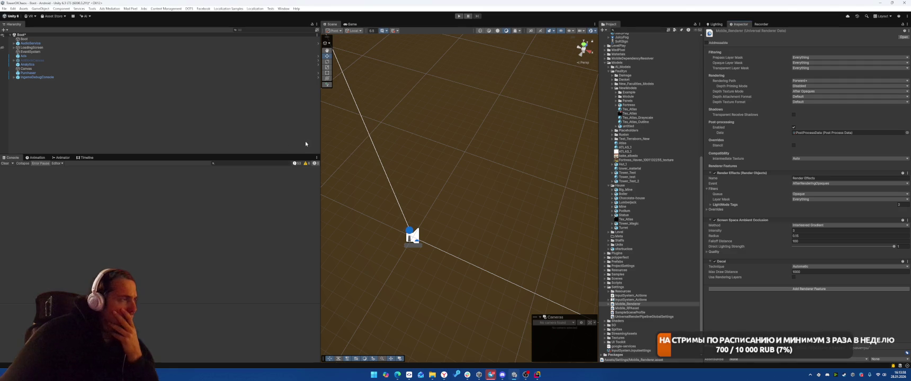
Collapse the Models and ExtAssets folders and expand Materials
left_click(606, 64)
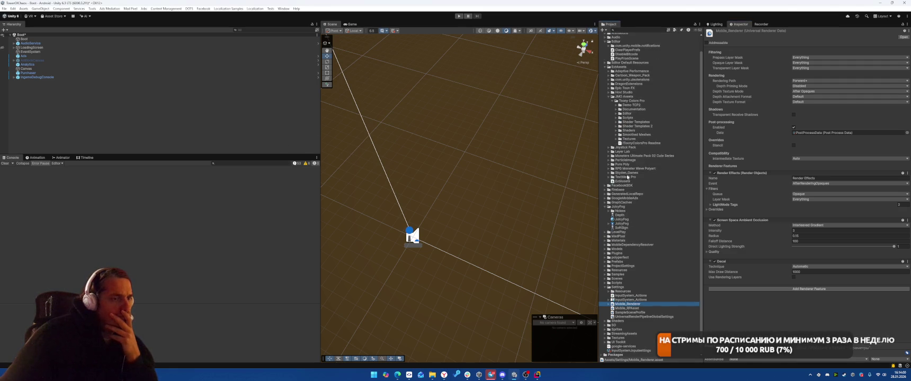
left_click(605, 83)
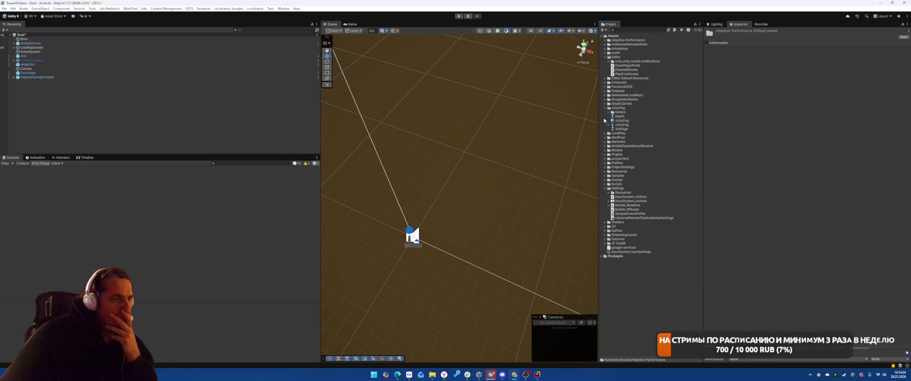
left_click(605, 142)
Create a new material named Radius in the Materials folder
right_click(625, 142)
mouse_move(682, 147)
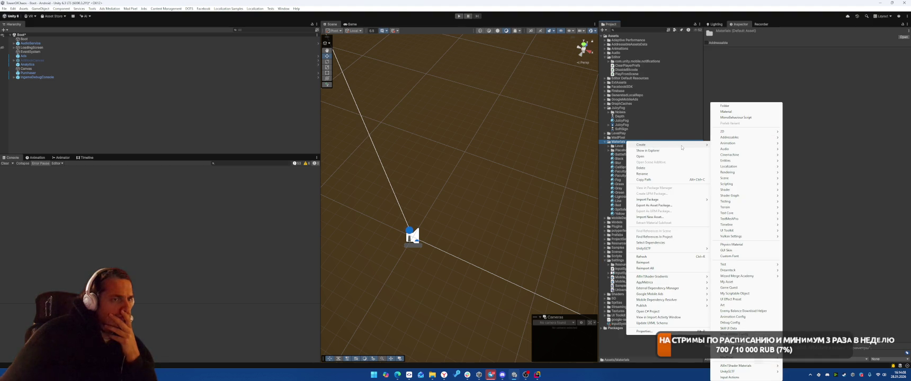
left_click(738, 111)
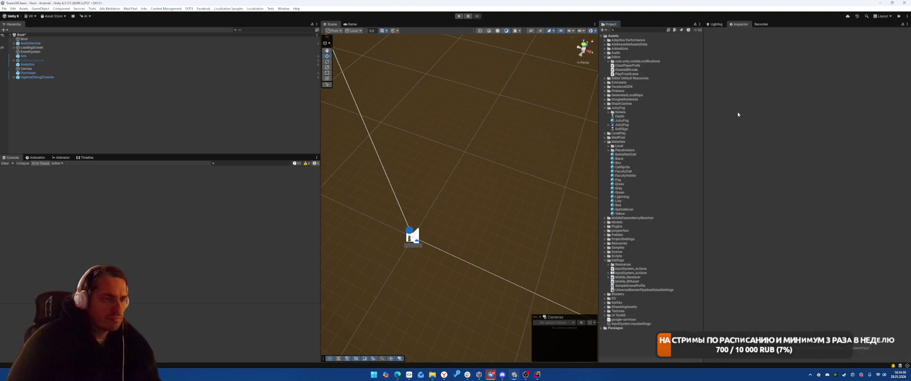
left_click(618, 142)
right_click(625, 142)
mouse_move(651, 147)
left_click(724, 112)
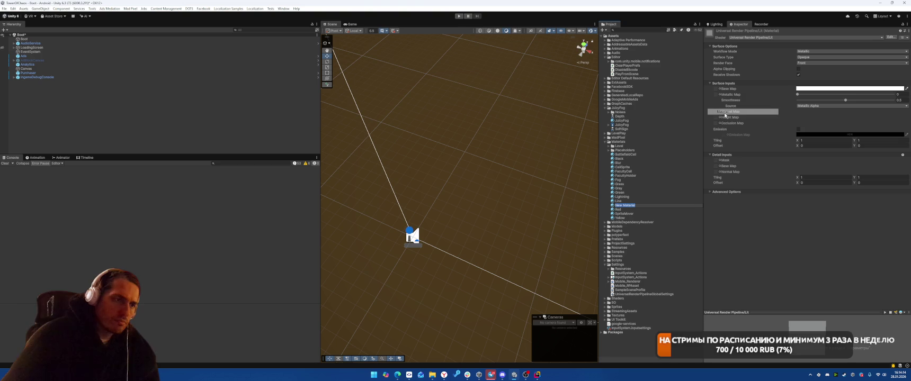
type("Radius")
key("Return")
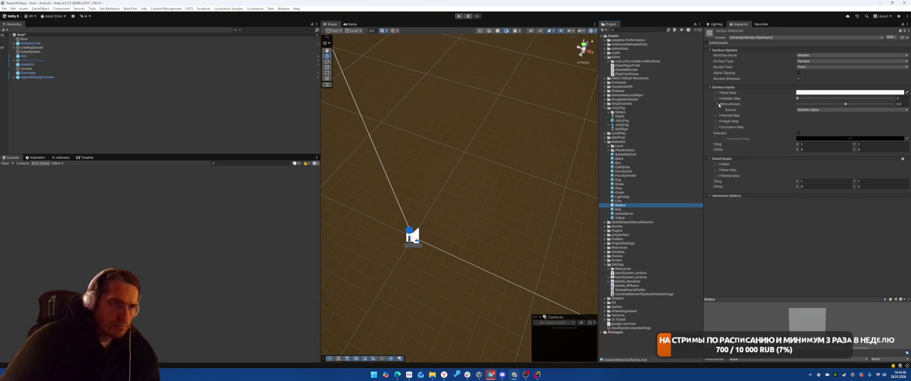
Set the Radius material's shader to Shader Graphs/Decal
left_click(763, 38)
type("decal")
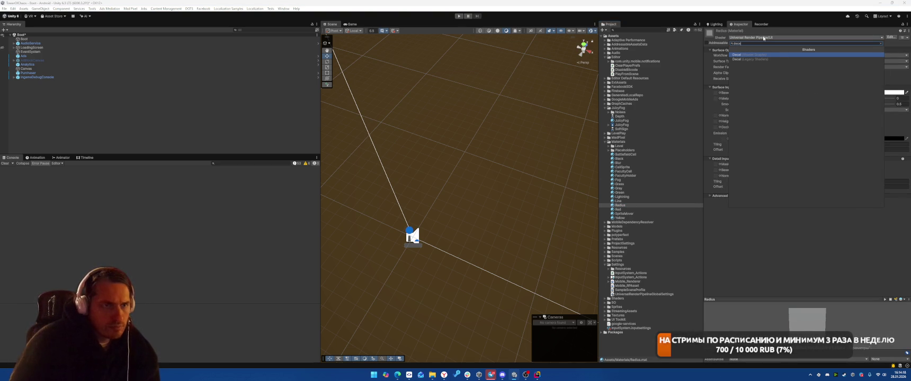
key("Return")
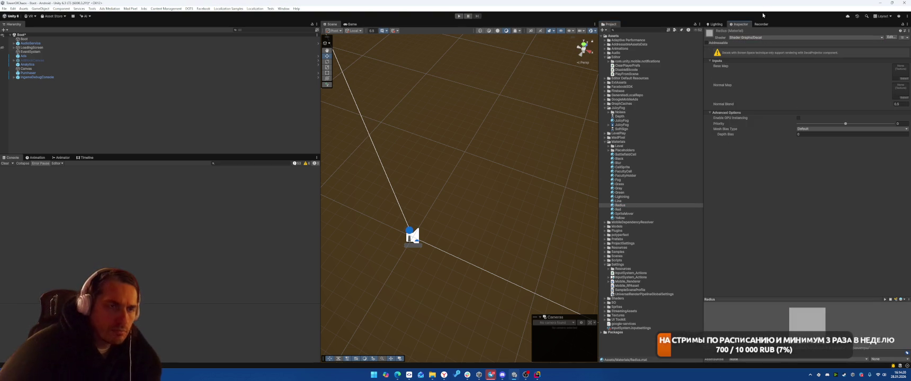
Assign the lowercase circle texture as the Radius material's Base Map, then switch to ChatGPT
left_click(904, 83)
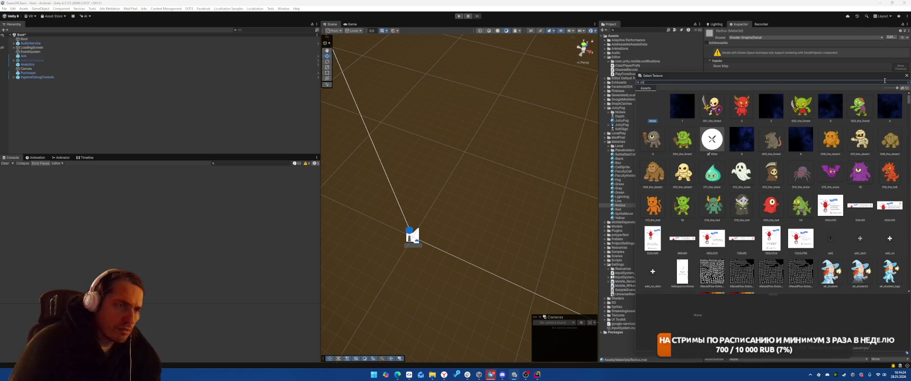
type("rcl")
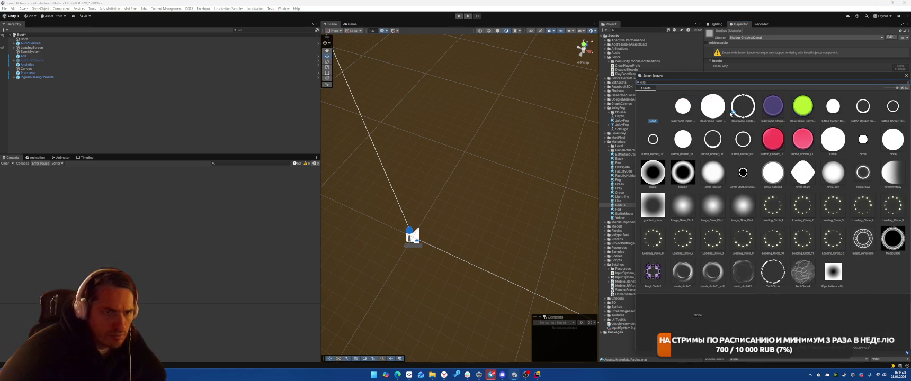
double_click(841, 137)
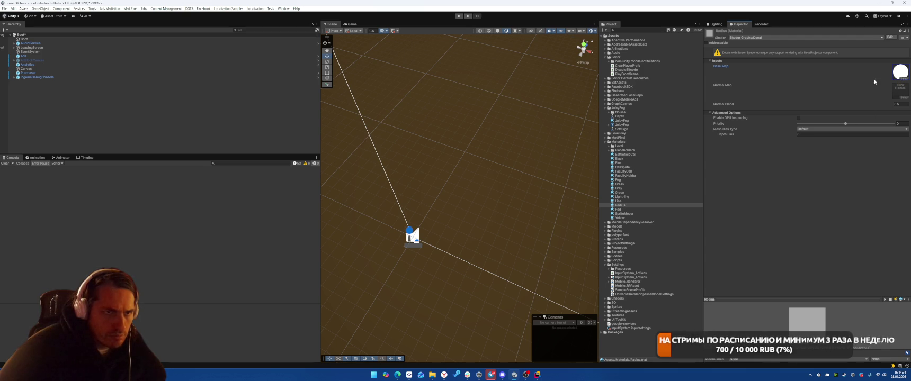
left_click(905, 79)
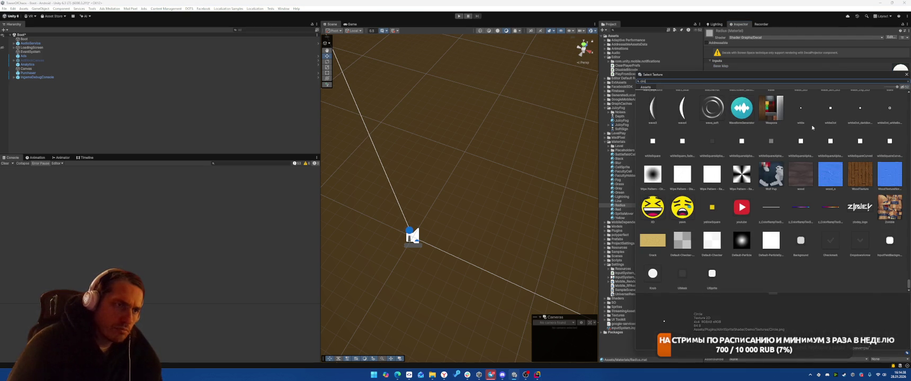
type("le")
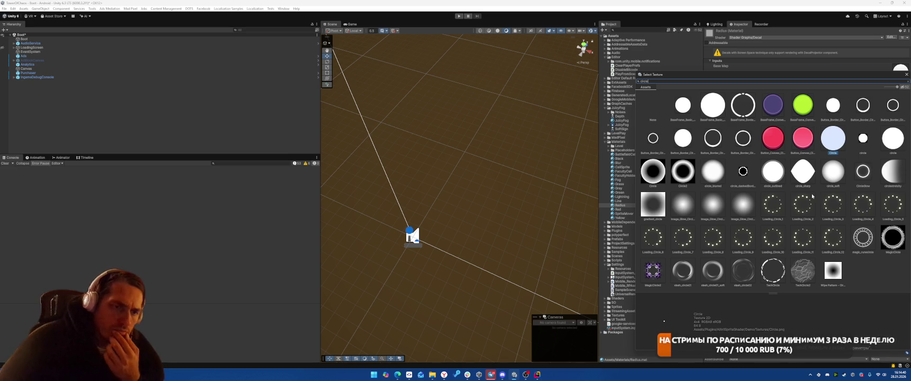
left_click(894, 142)
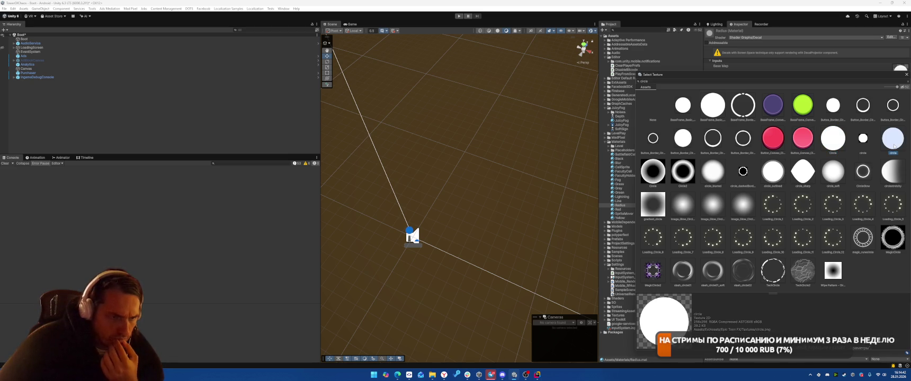
double_click(897, 143)
key("alt+Tab")
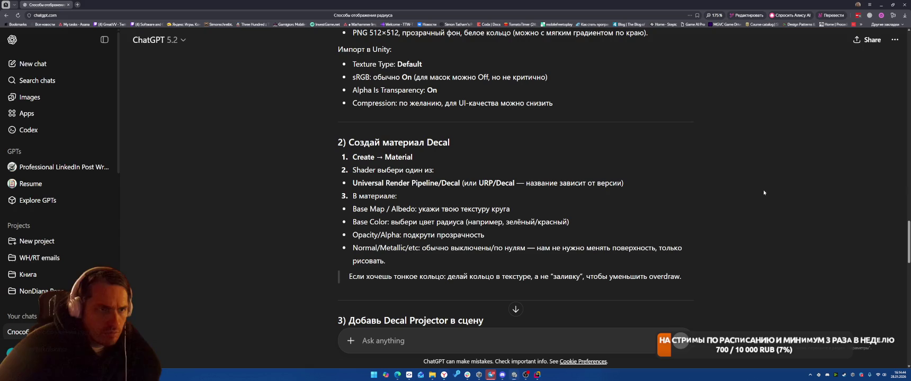
Read ChatGPT's step 3 on placing the Decal Projector in the scene, then return to Unity
scroll(675, 176, "down", 1)
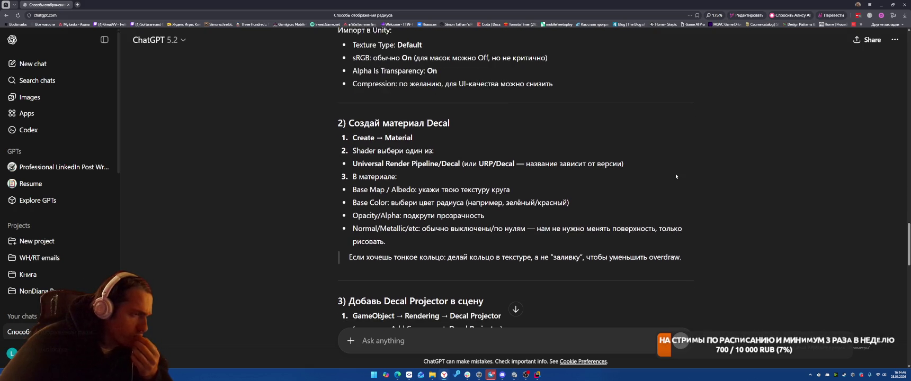
key("alt+Tab")
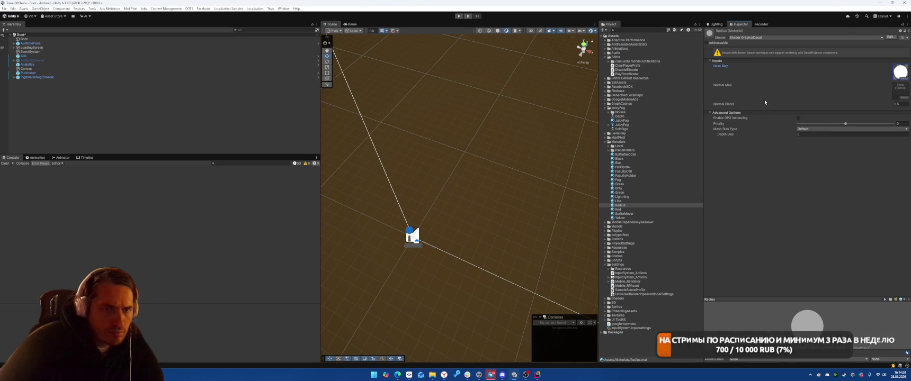
key("alt+Tab")
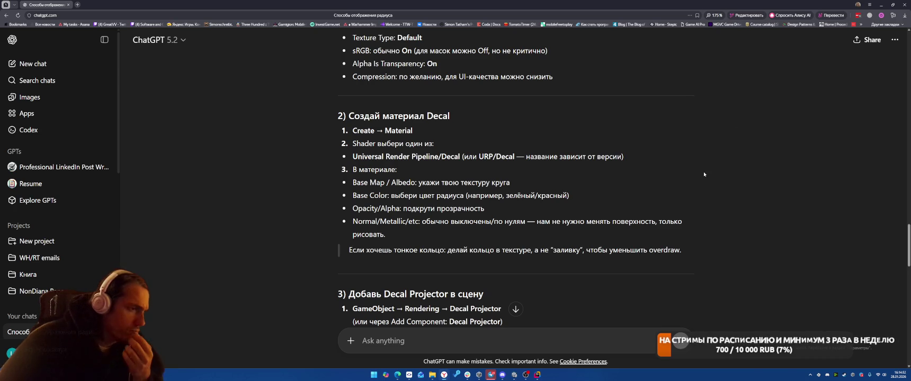
scroll(704, 175, "down", 2)
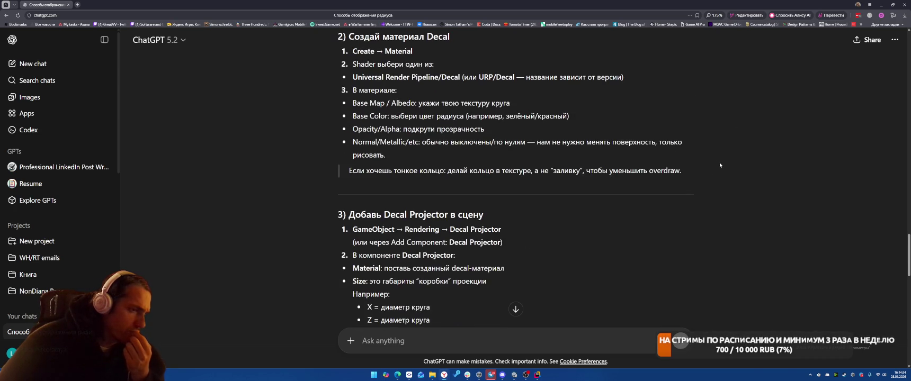
scroll(721, 166, "down", 1)
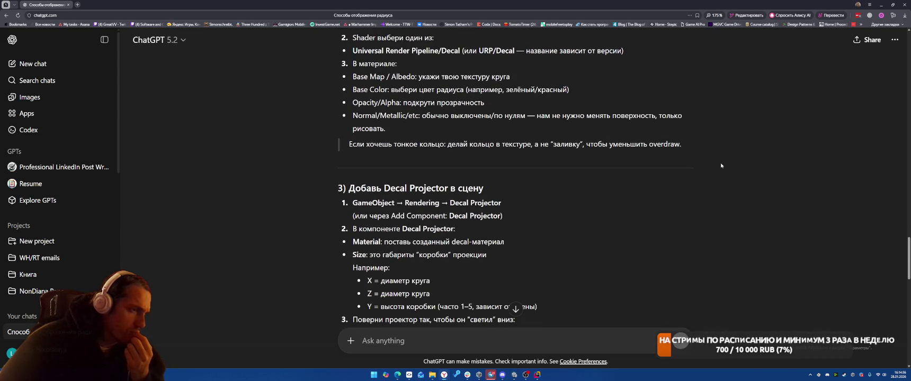
scroll(721, 165, "down", 2)
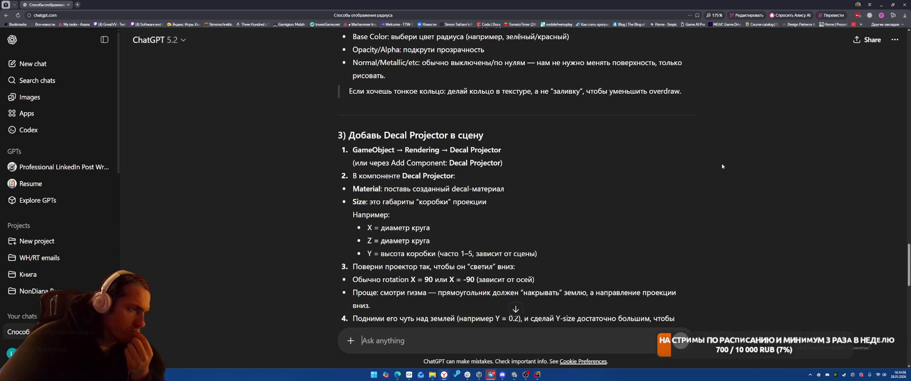
scroll(722, 167, "down", 2)
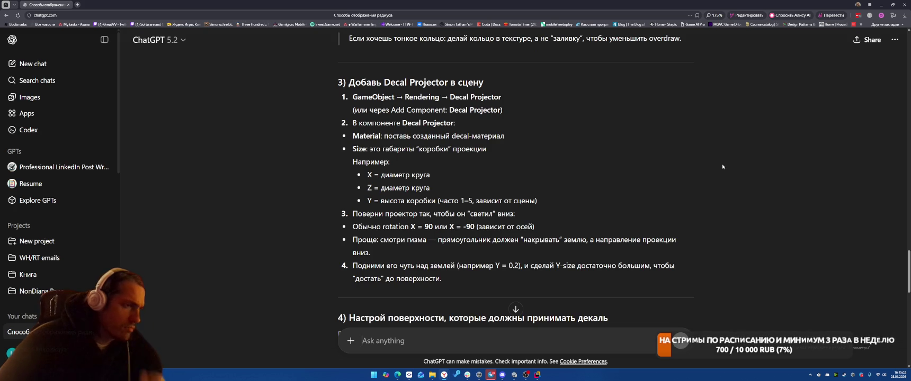
key("alt+Tab")
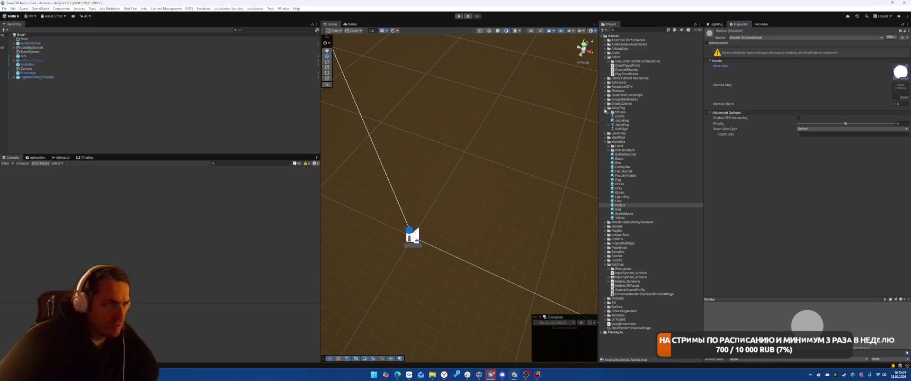
Search the project assets for 'Ballist' and open the Ballista prefab for editing
left_click(605, 109)
left_click(605, 121)
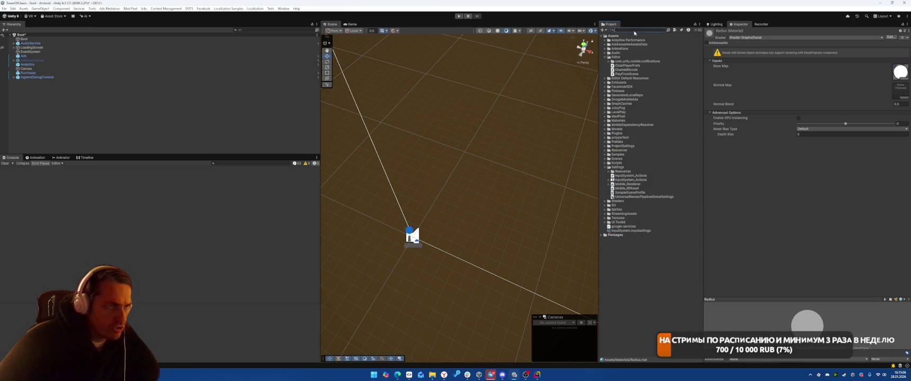
left_click(637, 31)
type("Ballist")
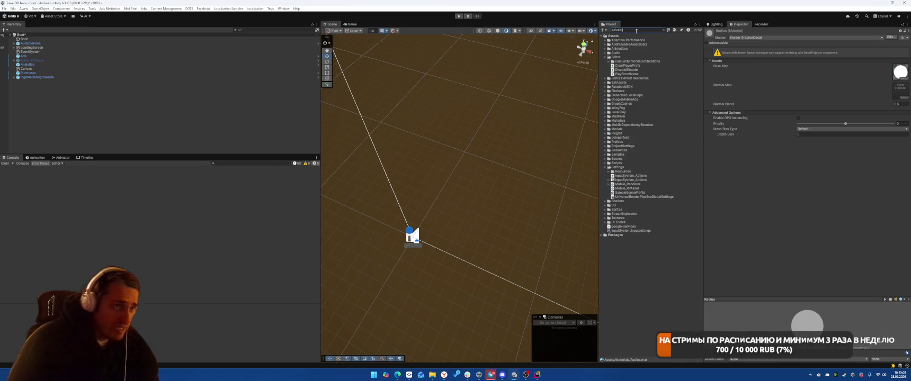
double_click(615, 83)
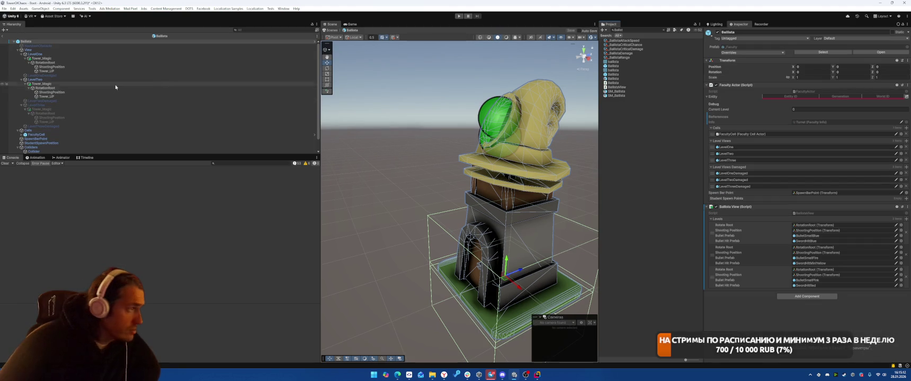
Add an empty child object named Radius under the Ballista root
left_click(33, 43)
right_click(33, 42)
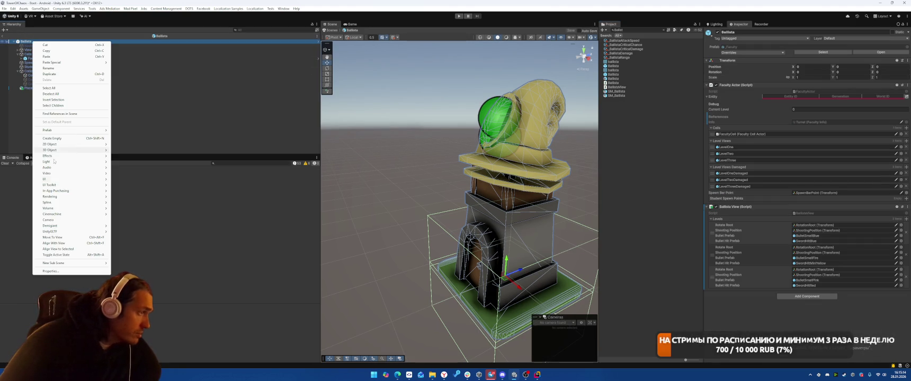
left_click(92, 139)
type("Ba")
key("Return")
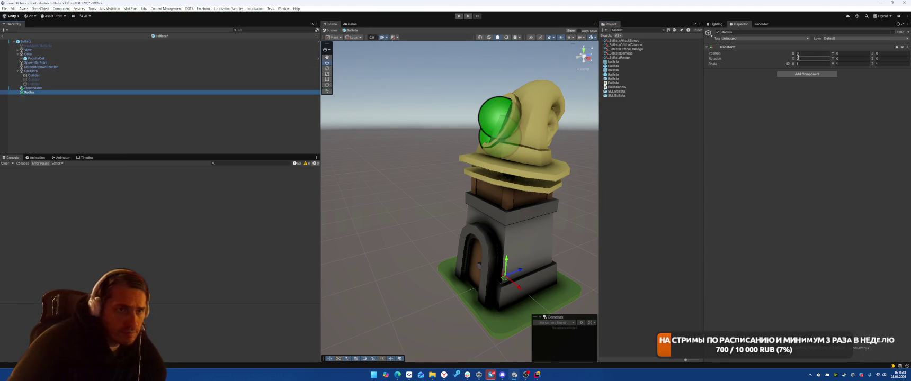
Give Radius a URP Decal Projector component and clear the asset search
left_click(804, 75)
type("decal")
key("Return")
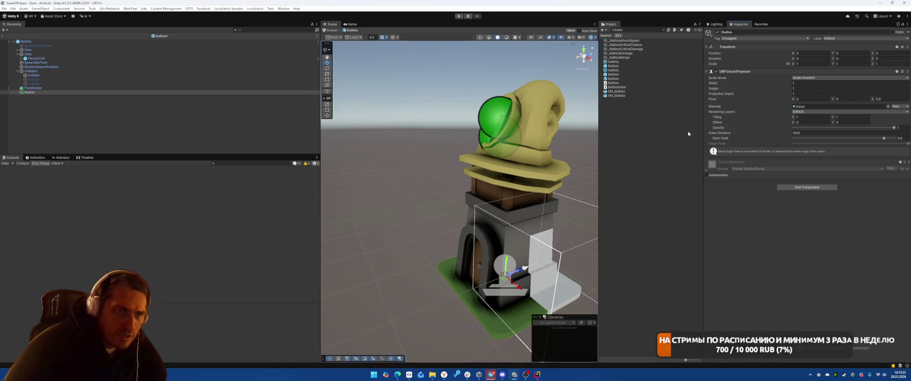
left_click(665, 30)
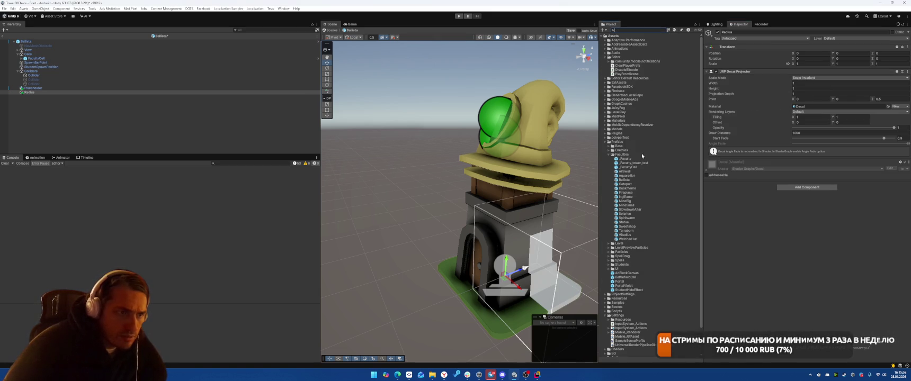
Assign the Radius material to the decal projector, then return to the ChatGPT instructions
left_click(889, 106)
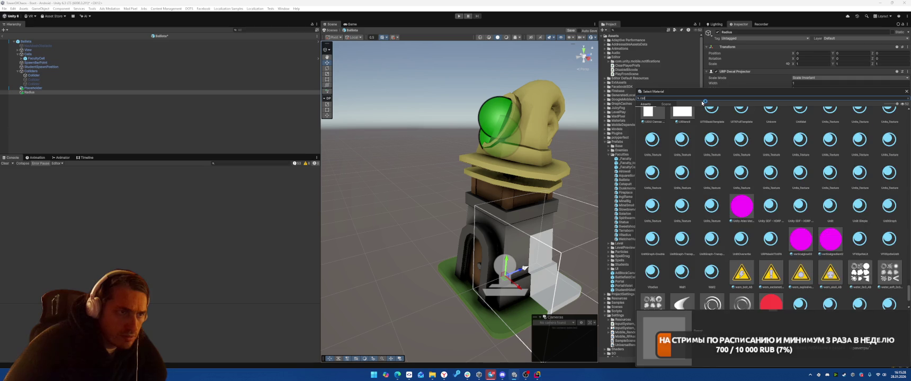
type("radius")
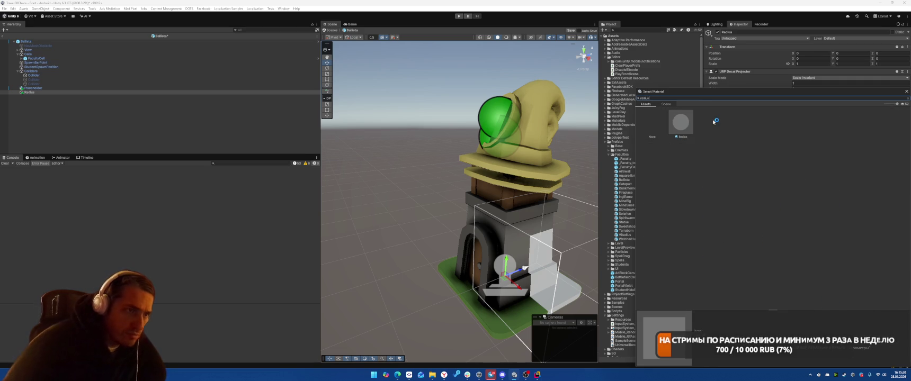
double_click(687, 122)
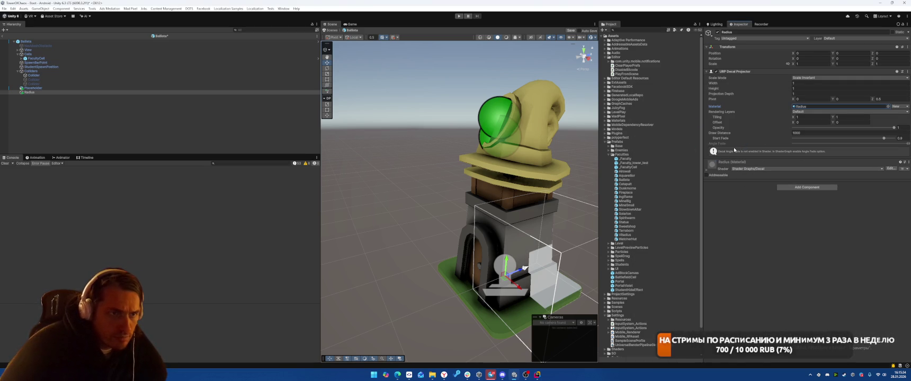
key("alt+Tab")
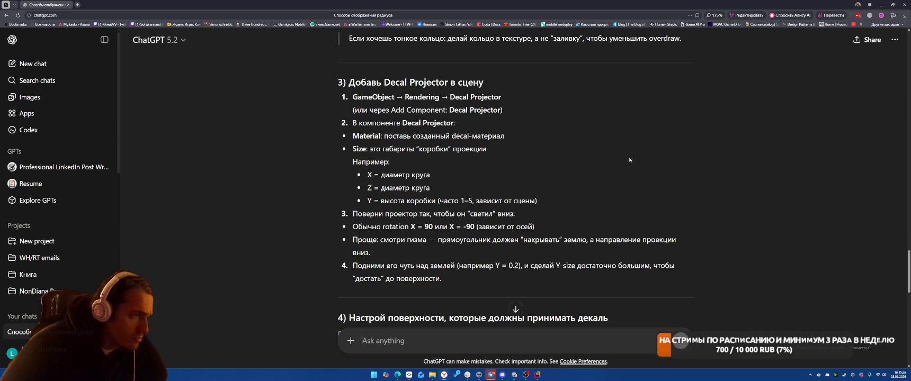
View the tower from above in the Unity scene, then recheck ChatGPT's rotation tip
key("alt+Tab")
mouse_move(466, 165)
left_mouse_down()
mouse_move(479, 159)
mouse_move(493, 175)
left_mouse_up()
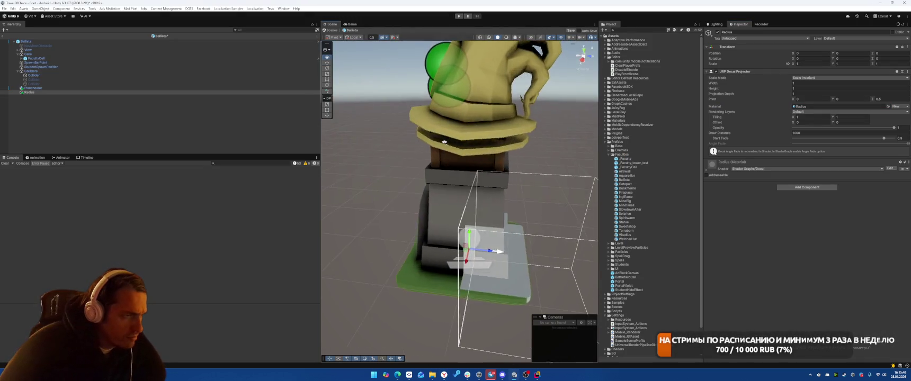
scroll(498, 186, "down", 5)
scroll(510, 205, "up", 2)
key("alt+Tab")
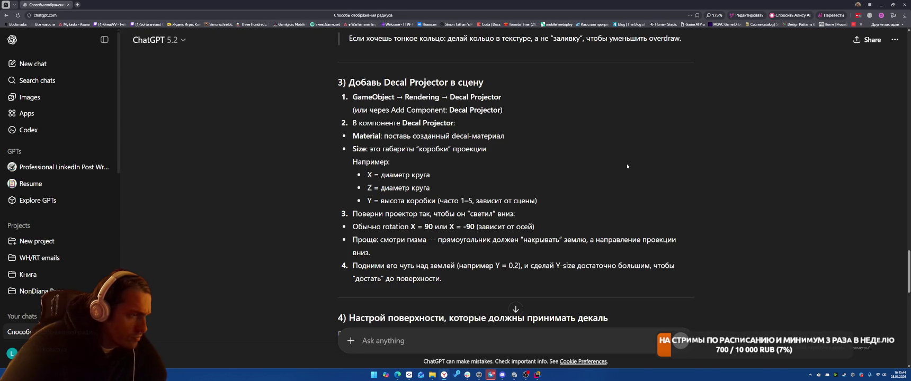
Set the Radius projector's Rotation X to 90 so it faces down
key("alt+Tab")
left_click(805, 59)
type("90")
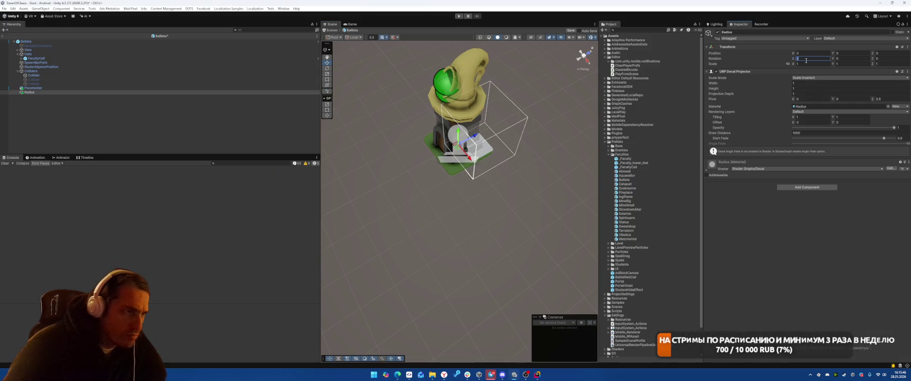
Try out the decal's height and box size, resetting its vertical position to 0
mouse_move(455, 159)
left_mouse_down()
mouse_move(451, 111)
mouse_move(449, 124)
left_mouse_up()
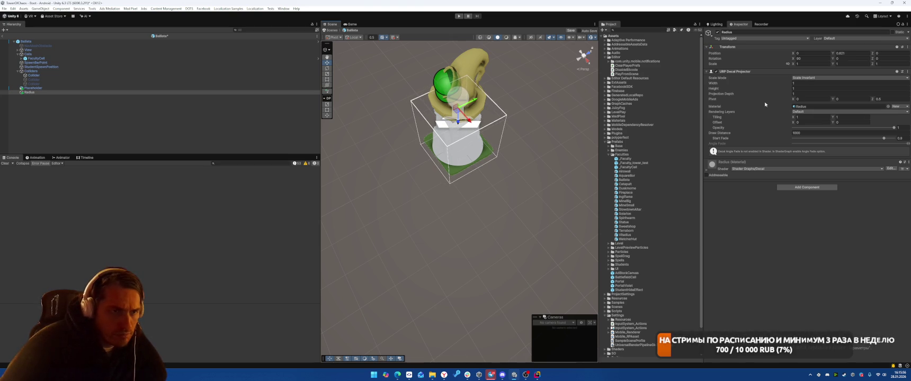
left_click(774, 88)
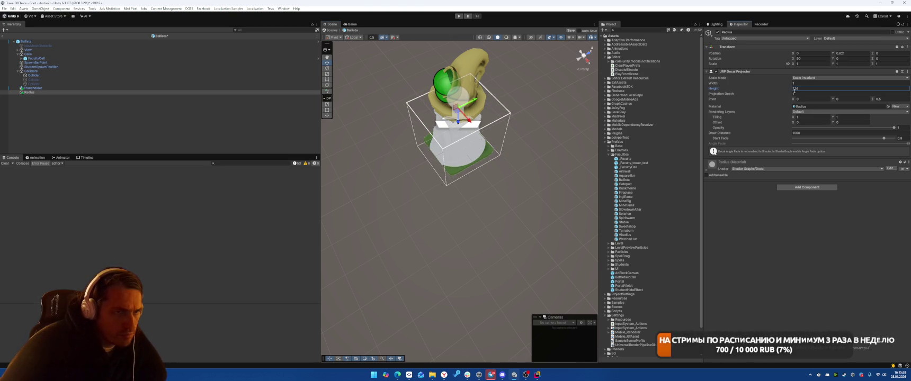
mouse_move(773, 85)
left_mouse_down()
mouse_move(779, 94)
mouse_move(765, 95)
left_mouse_up()
key("ctrl+z")
left_click(850, 53)
type("0")
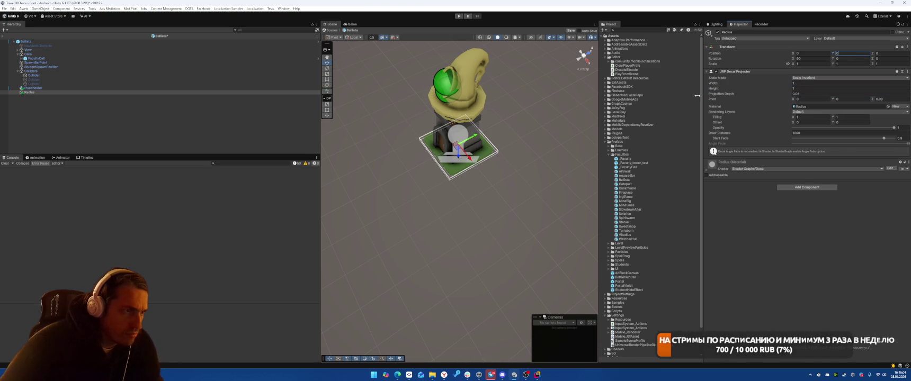
left_click_drag(473, 133, 459, 158)
Set Projection Depth to 0.1, Position Y to 0.05 and projector width to 10
left_click(809, 94)
type("0.1")
left_click(852, 53)
type("0.05")
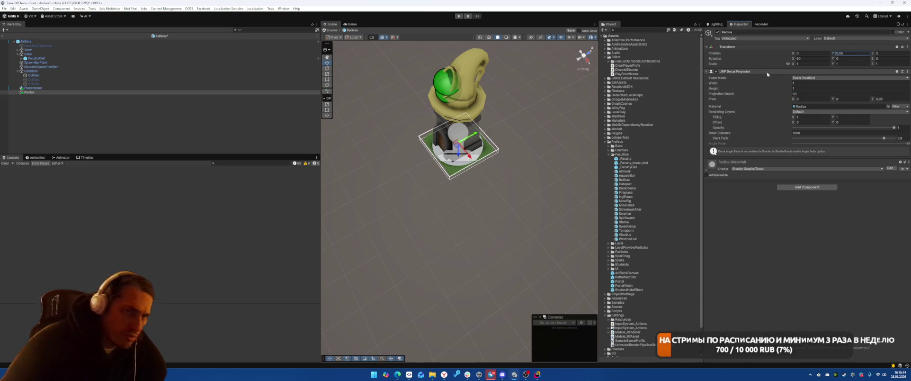
left_click(806, 83)
type("10")
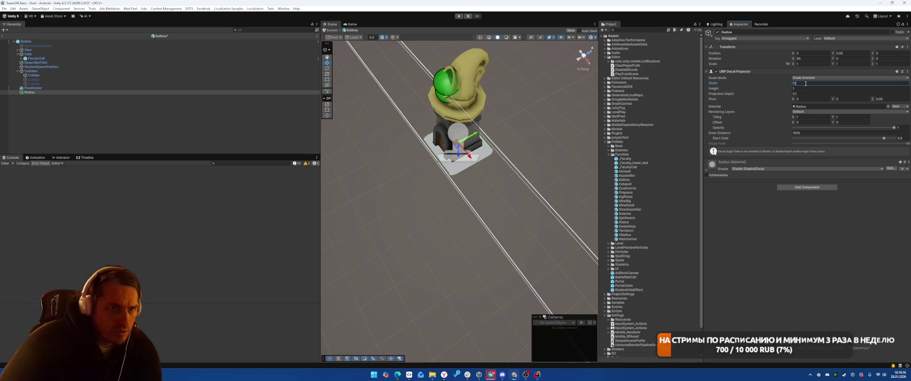
Set Scale Mode to Inherit from Hierarchy, reset Scale to 1, and return to ChatGPT
left_click(811, 79)
left_click(762, 85)
left_click(816, 77)
left_click(817, 89)
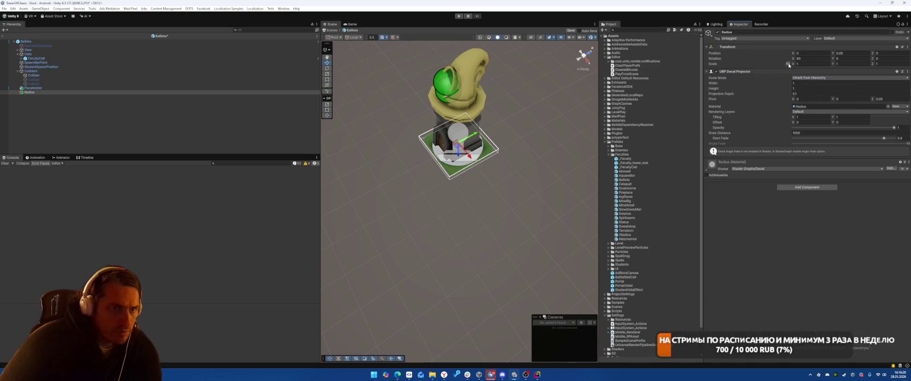
left_click_drag(794, 65, 821, 70)
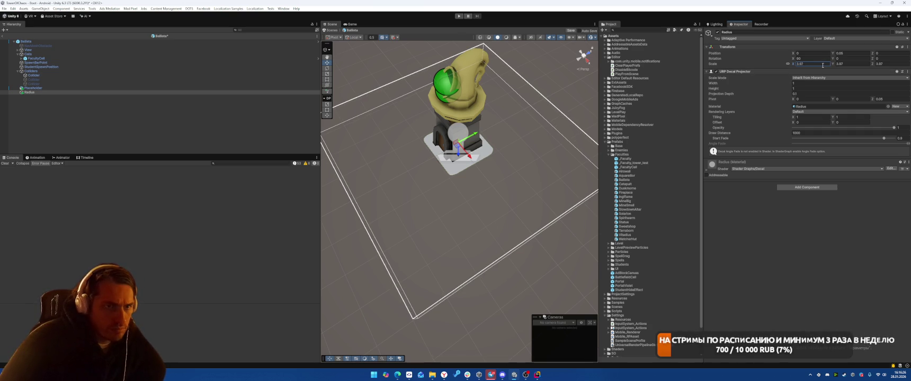
type("1")
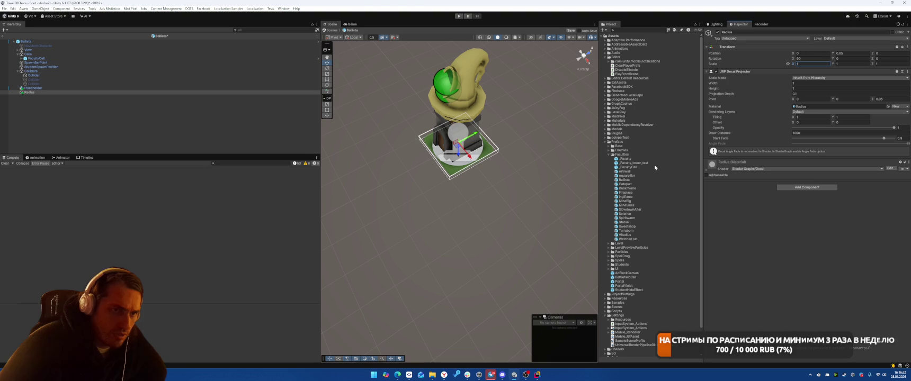
key("alt+Tab")
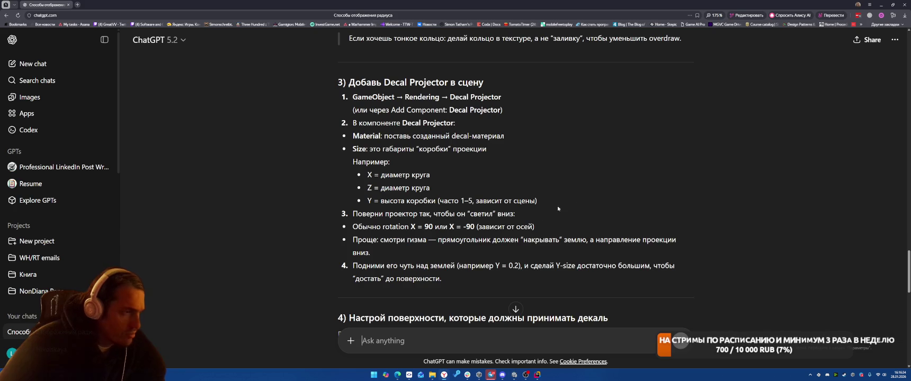
Read ChatGPT's decal radius answer down to its performance tips, then return to Rider
scroll(558, 209, "down", 3)
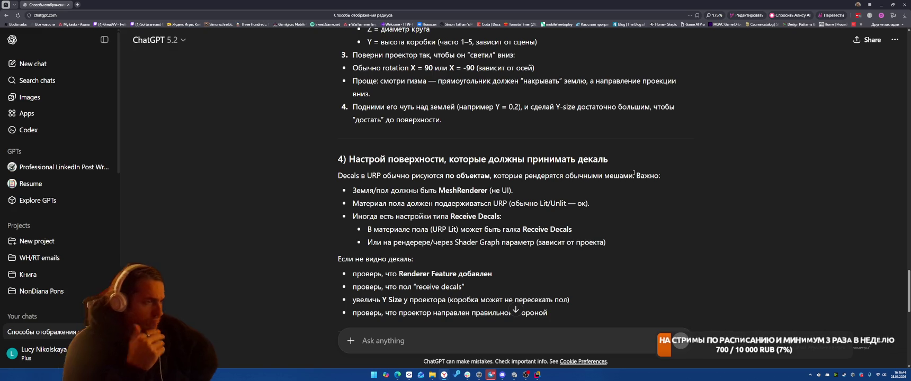
scroll(639, 176, "down", 2)
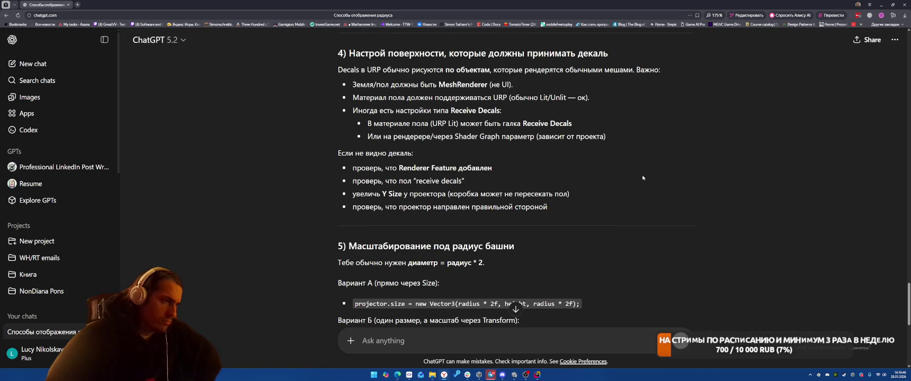
scroll(642, 178, "down", 2)
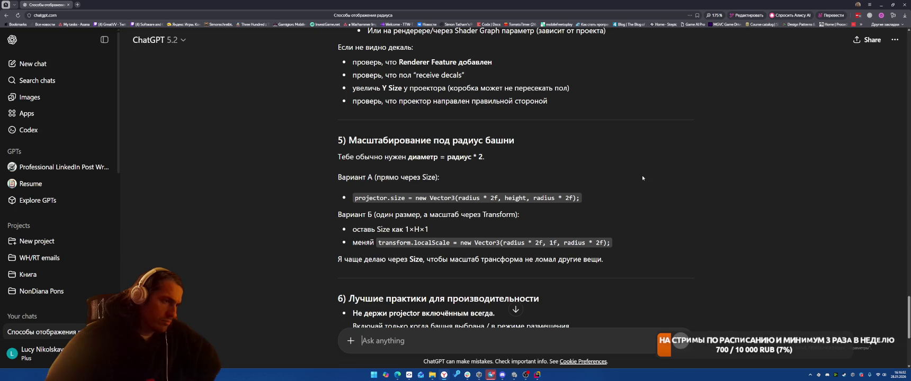
scroll(645, 175, "down", 2)
scroll(648, 172, "down", 1)
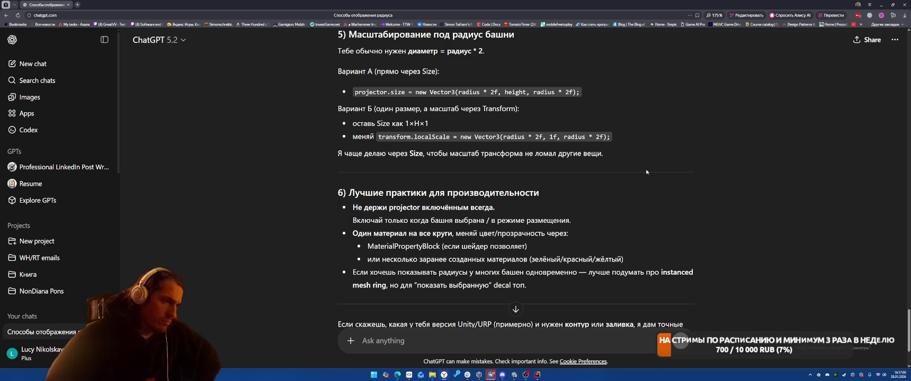
scroll(646, 173, "down", 3)
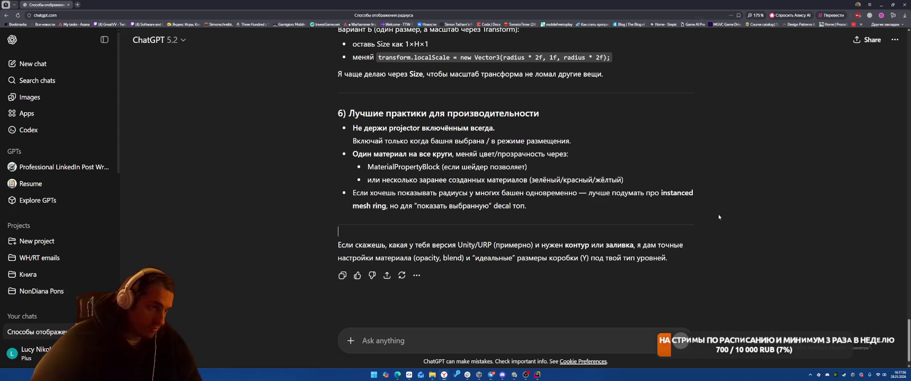
key("alt+Tab")
key("alt+Tab")
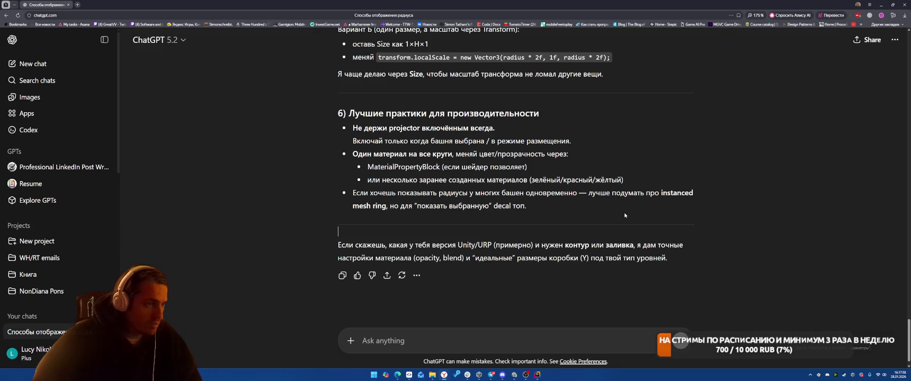
key("alt+Tab")
left_click(628, 192)
scroll(628, 189, "up", 15)
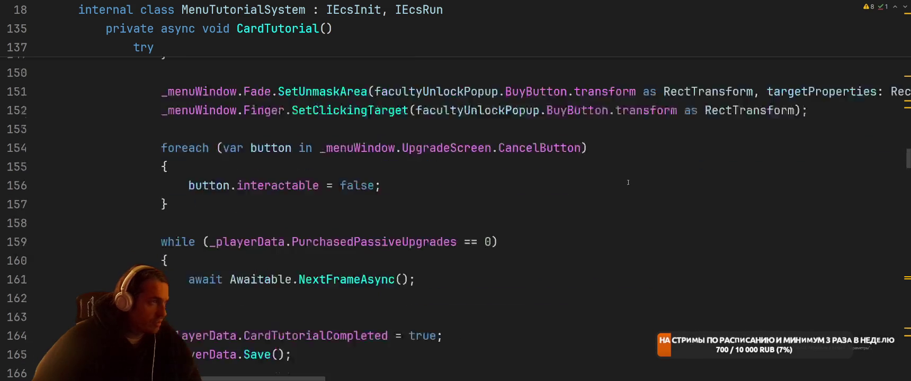
Search Everywhere for Ballista and jump to the BallistaView class declaration
key("shift")
key("shift")
type("Ballista")
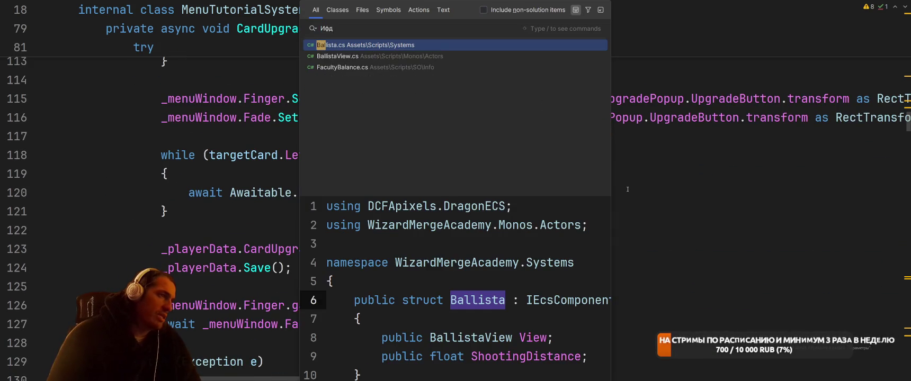
key("Return")
key("ctrl+b")
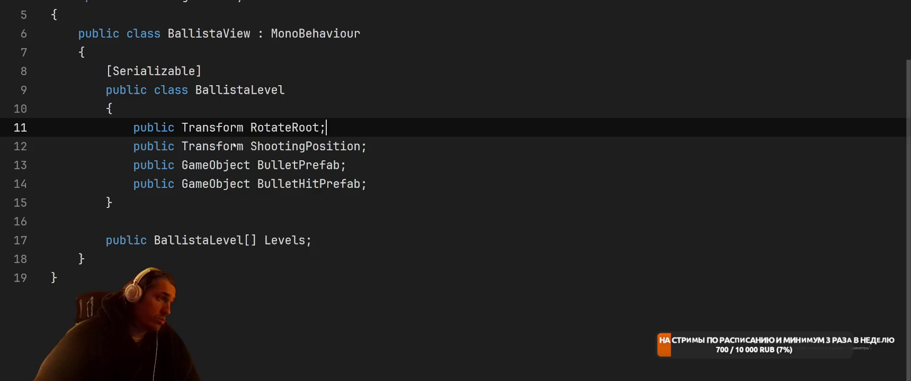
Add a 'public Transform RadiusRenderer;' field below Levels in BallistaView
left_click(451, 203)
left_click(601, 259)
key("Return")
key("Return")
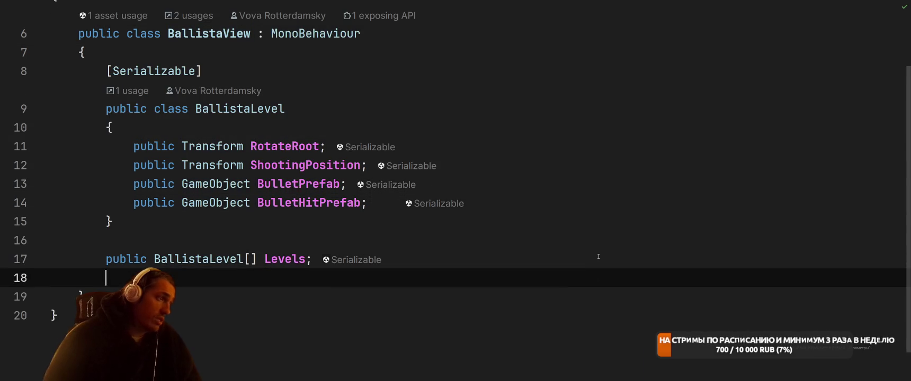
type("pu")
key("BackSpace")
key("BackSpace")
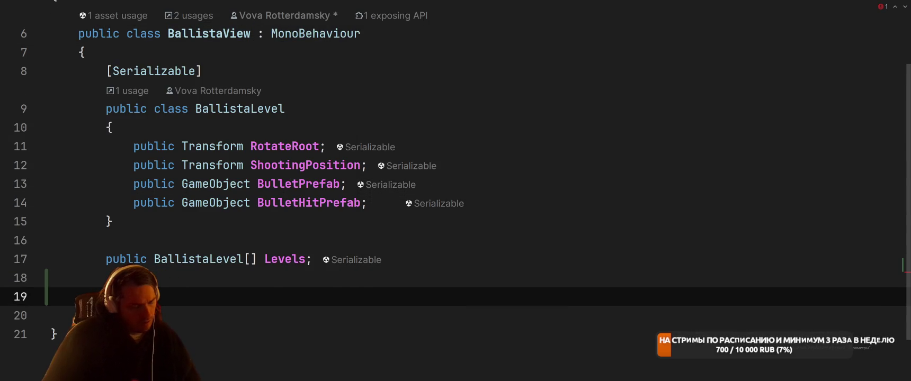
type("Transform Rad")
type("ois")
key("BackSpace")
key("BackSpace")
key("BackSpace")
type("isu")
key("BackSpace")
key("BackSpace")
type("usRenderer;")
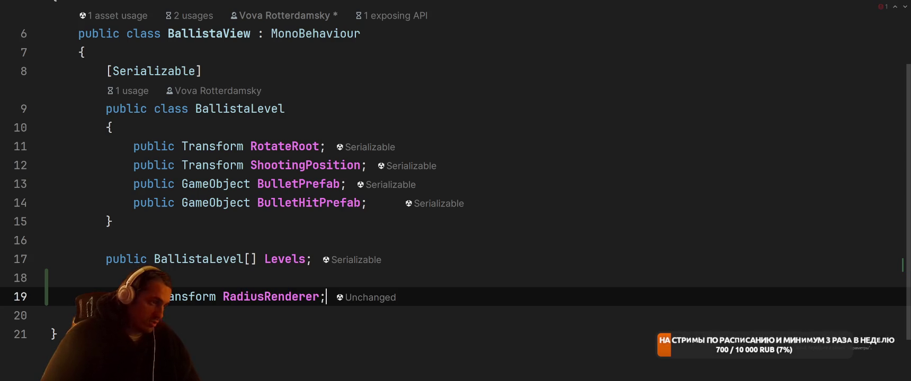
Find all usages of ShootingDistance in Ballista.cs and jump to where it's set to 10
key("shift")
key("shift")
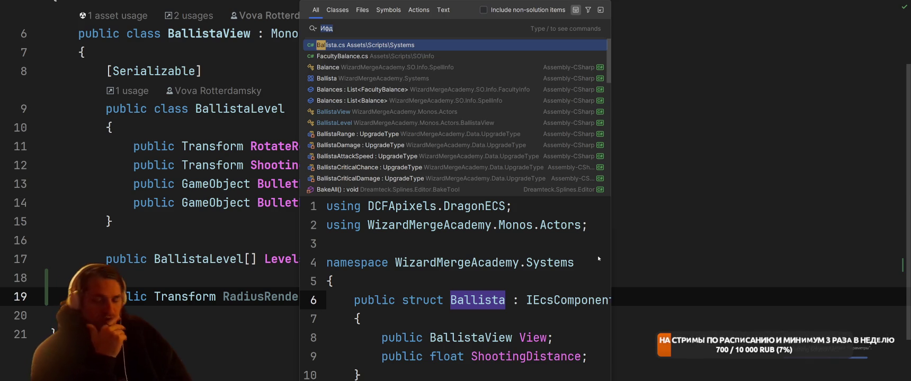
key("Return")
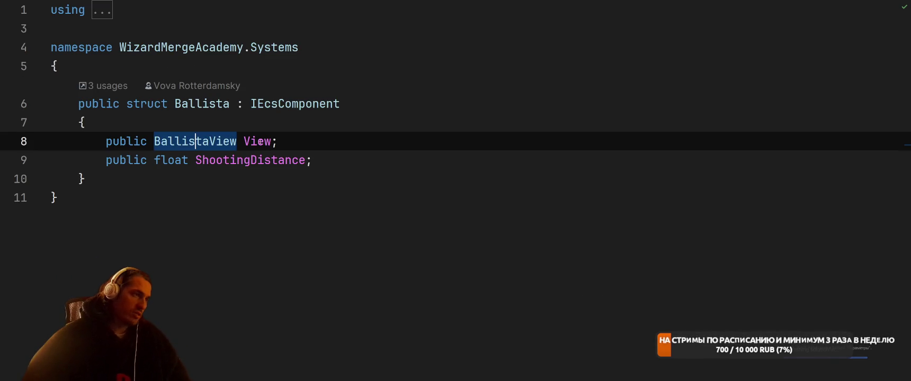
right_click(260, 160)
left_click(302, 138)
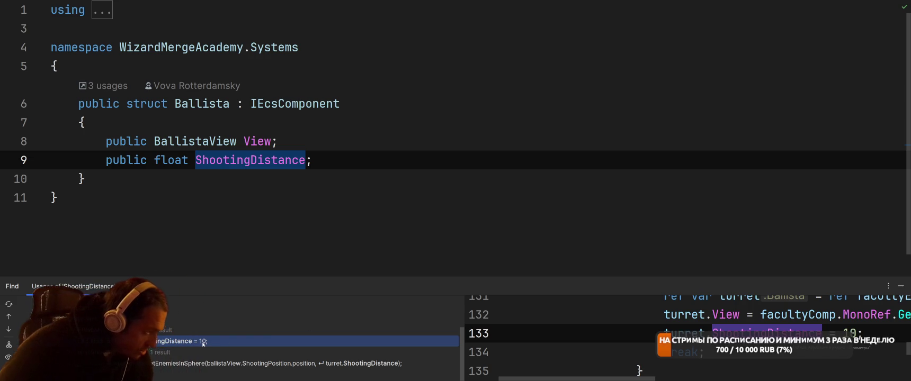
double_click(194, 342)
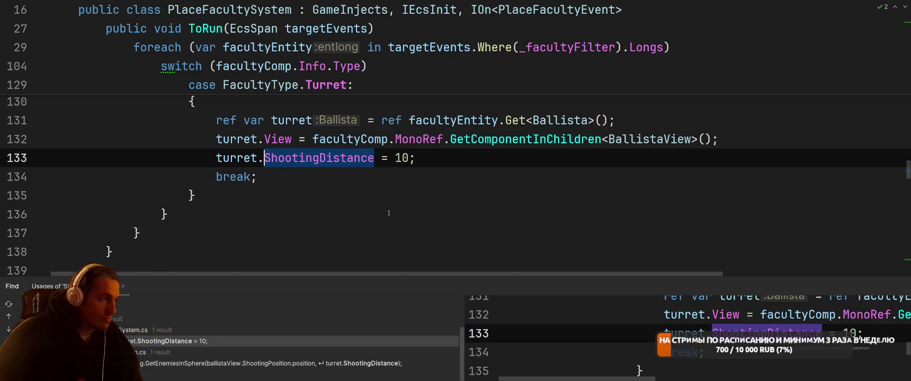
Add 'turret.View.SetRadius(turret.ShootingDistance);' after the ShootingDistance assignment
left_click(676, 160)
scroll(676, 160, "up", 1)
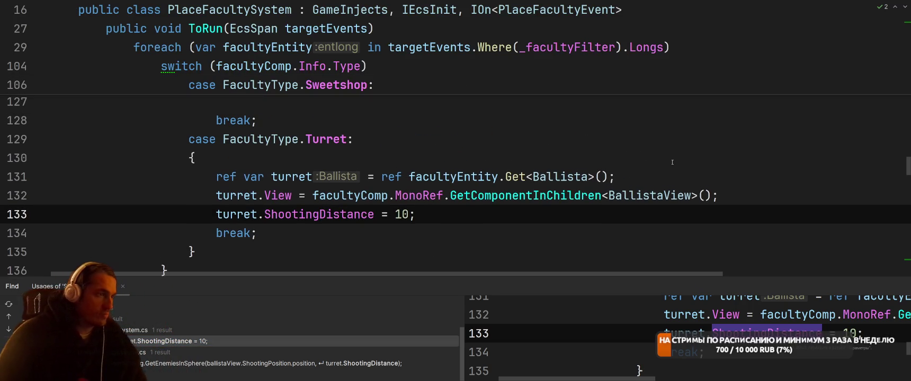
key("Return")
type("turret.View.s")
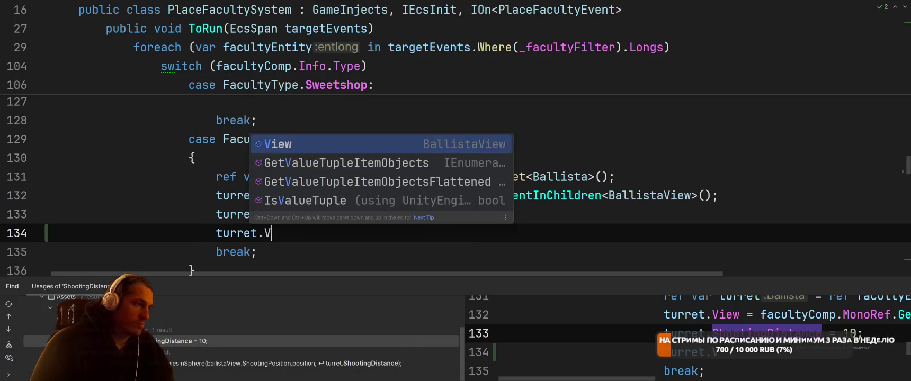
key("BackSpace")
type("SetRadi")
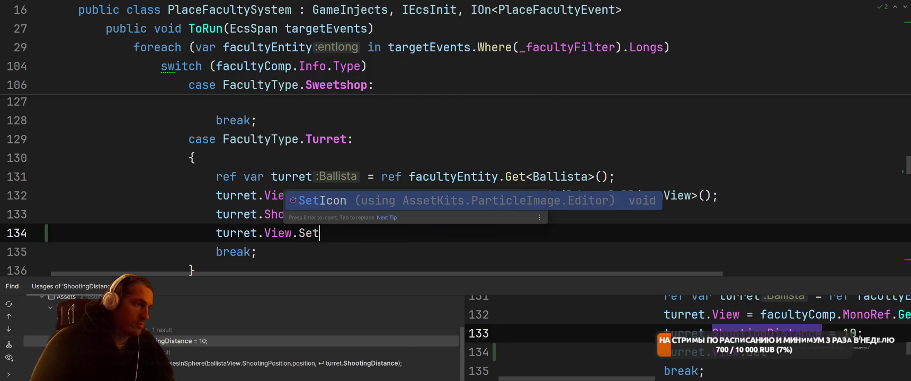
key("BackSpace")
key("BackSpace")
type("di")
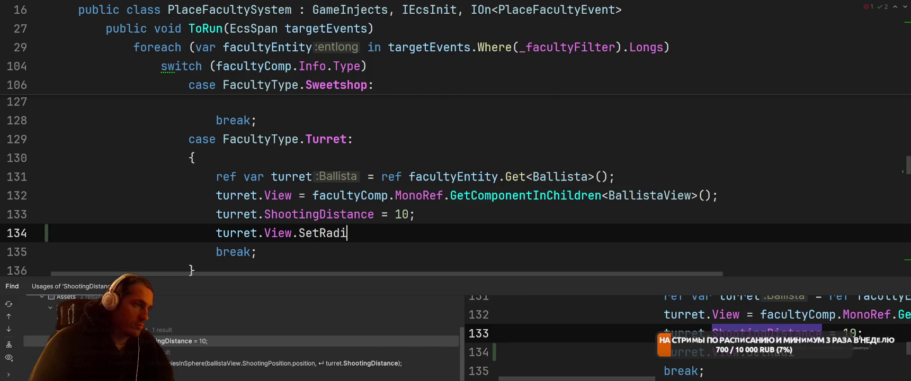
type("us(turret.Sho")
key("Return")
type(");")
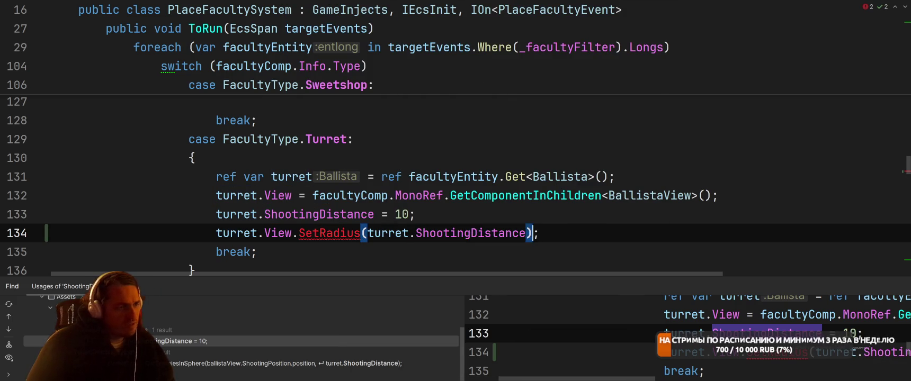
Generate the missing SetRadius method stub in BallistaView
key("ctrl+Left")
key("ctrl+Left")
key("ctrl+Left")
key("alt+Return")
key("Return")
key("Tab")
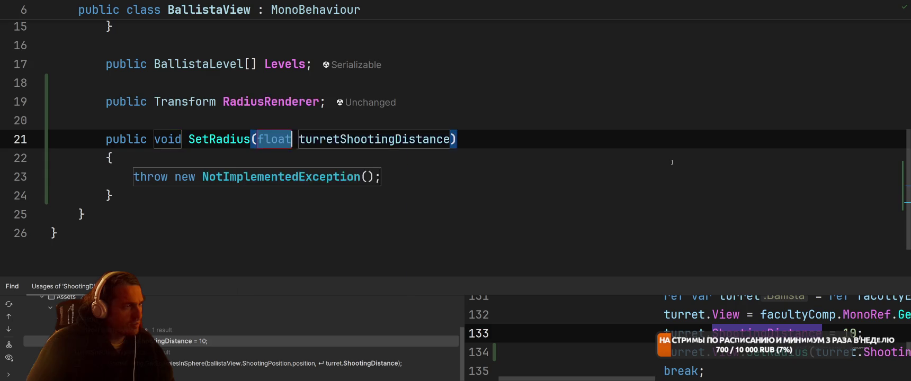
Replace the SetRadius stub body with a RadiusRenderer.localScale = new Vector3(...) assignment
key("Tab")
key("Tab")
key("BackSpace")
type("Rad")
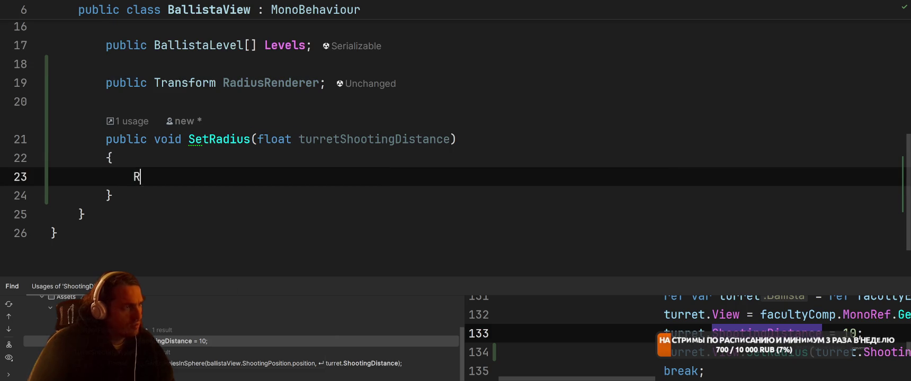
key("Return")
type(".tr")
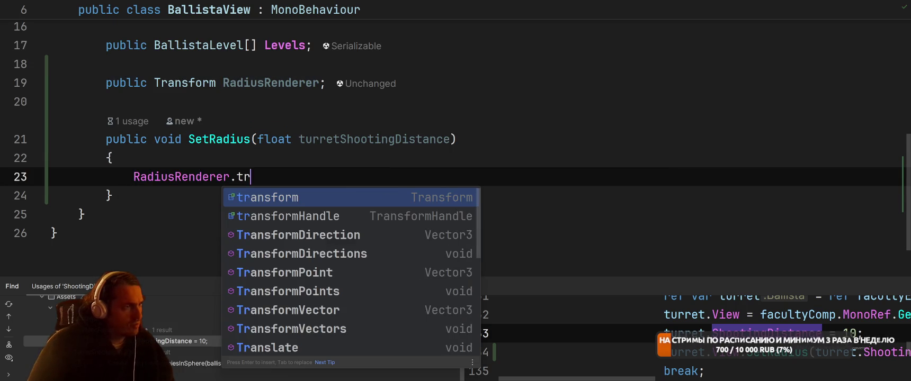
key("BackSpace")
key("BackSpace")
type("localS")
key("Return")
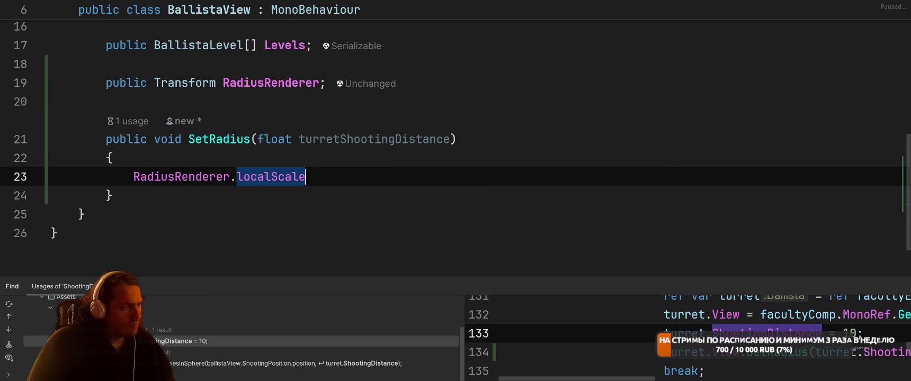
type(" = new")
key("Return")
type("tu")
key("Return")
Change the value to new float3(...) multiplied by 2
key("Right")
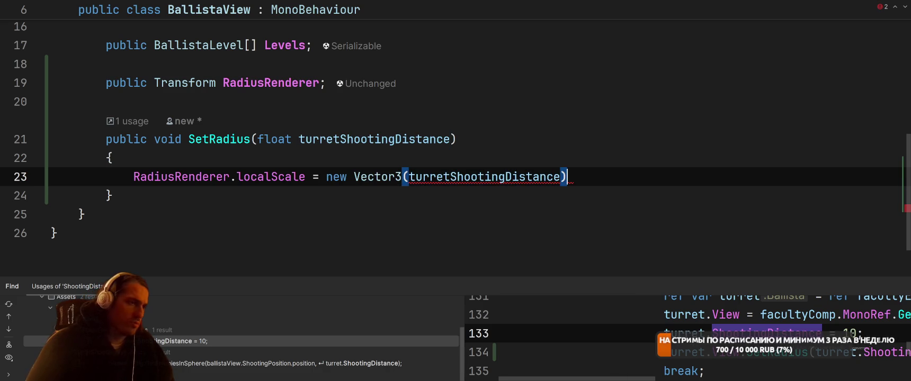
key("ctrl+shift+Left")
key("ctrl+shift+Left")
key("ctrl+shift+Left")
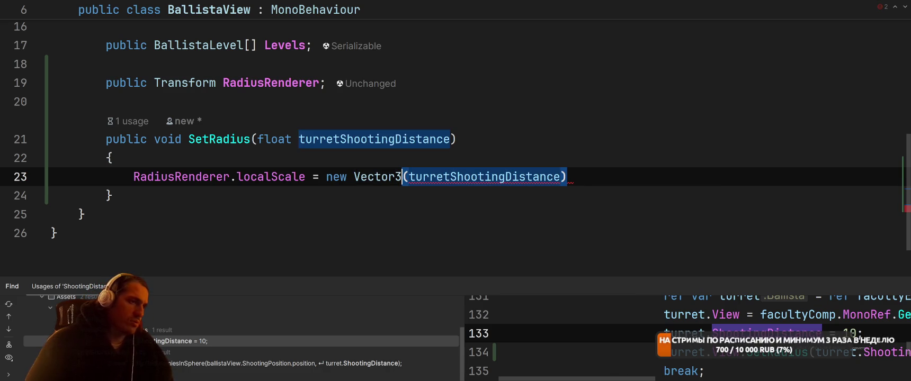
key("Left")
key("ctrl+shift+Left")
type("float3")
key("End")
type("* 2;")
Import the Unity.Mathematics namespace to resolve float3
left_click(320, 176)
key("ctrl+Right")
key("ctrl+Right")
key("alt+Return")
key("Return")
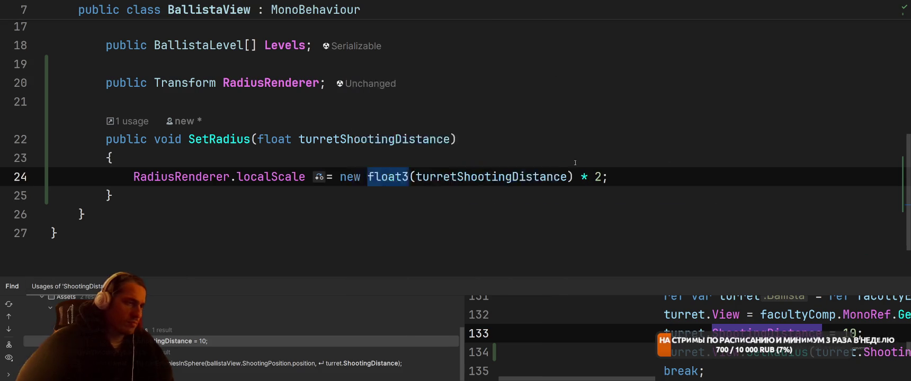
Rename the SetRadius parameter to radius, then open the browser's pomodoro timer
key("Up")
key("Up")
key("ctrl+r")
type("rradius")
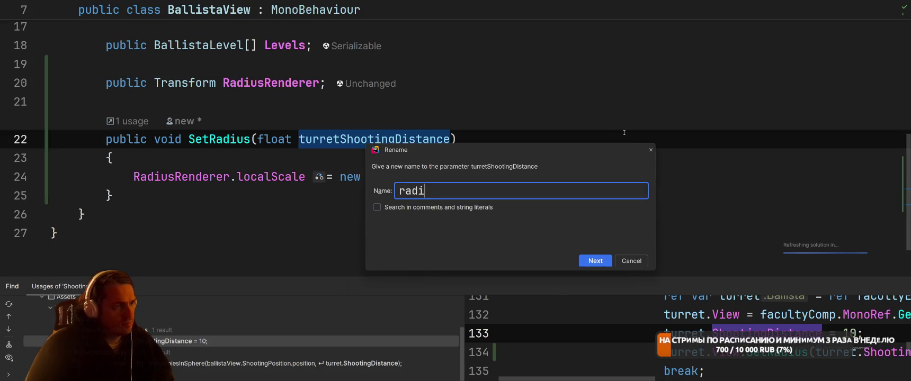
key("Return")
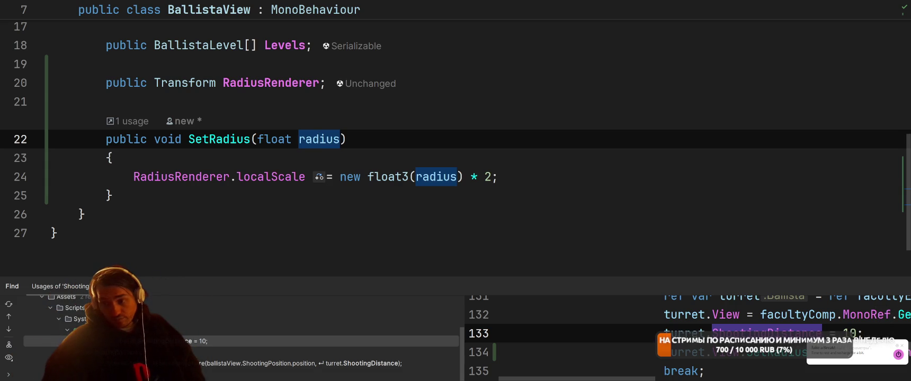
key("alt+Tab")
left_click(881, 16)
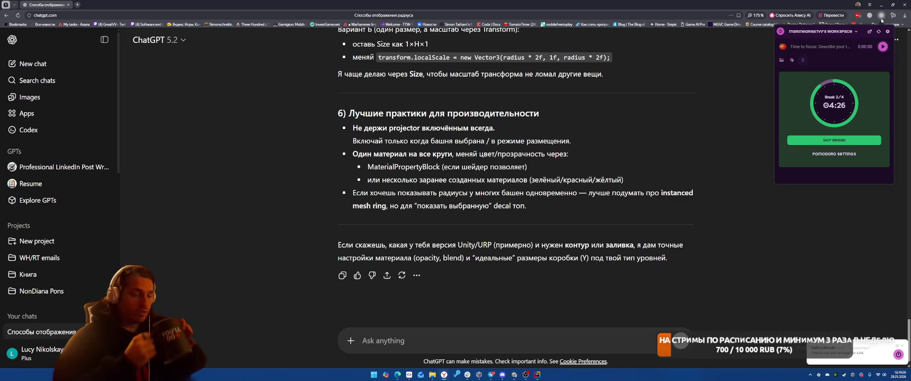
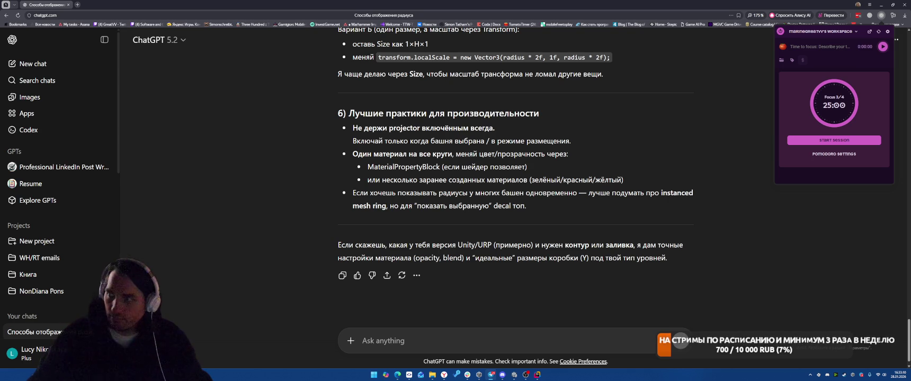
Start a time-tracker entry named 'делаем балисты'
key("Escape")
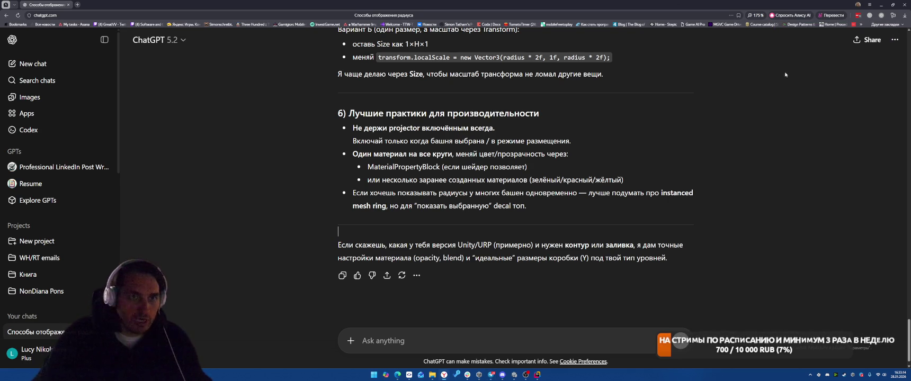
left_click(882, 15)
left_click(823, 49)
type("делаем балисты")
key("Return")
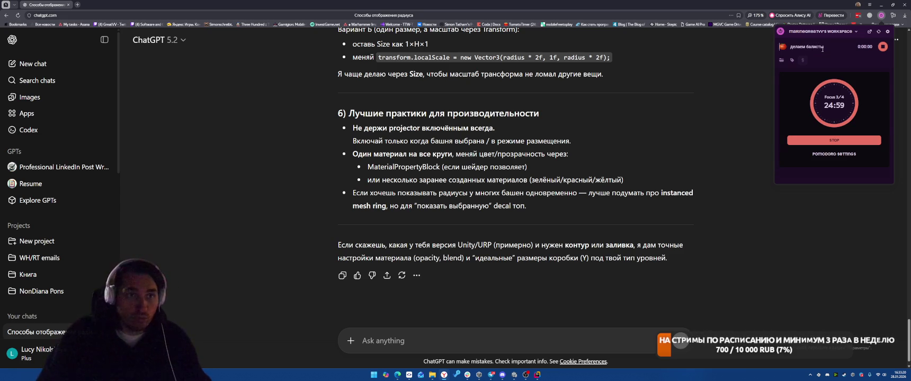
Assign the running entry to a project and return to the BallistaView code
left_click(782, 60)
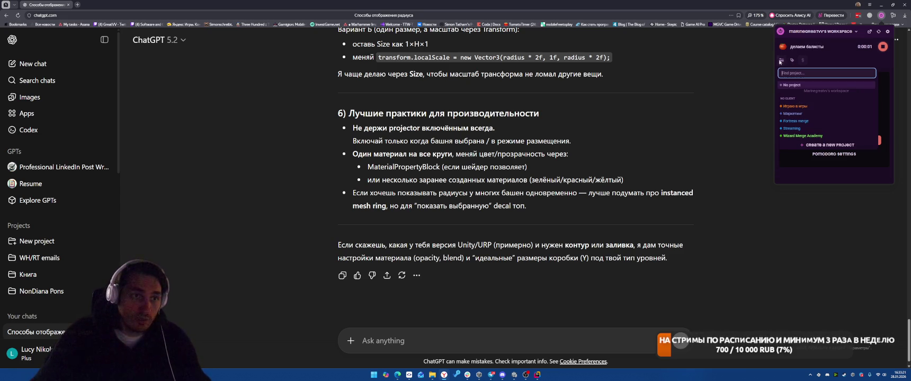
left_click(797, 136)
key("alt+Tab")
left_click(575, 228)
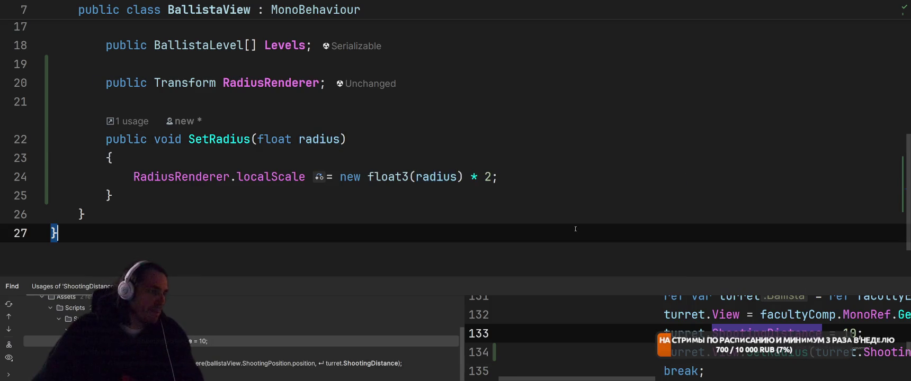
In Unity, assign the Radius object to Ballista's Radius Renderer field
key("alt+Tab")
key("Tab")
key("Tab")
key("Tab")
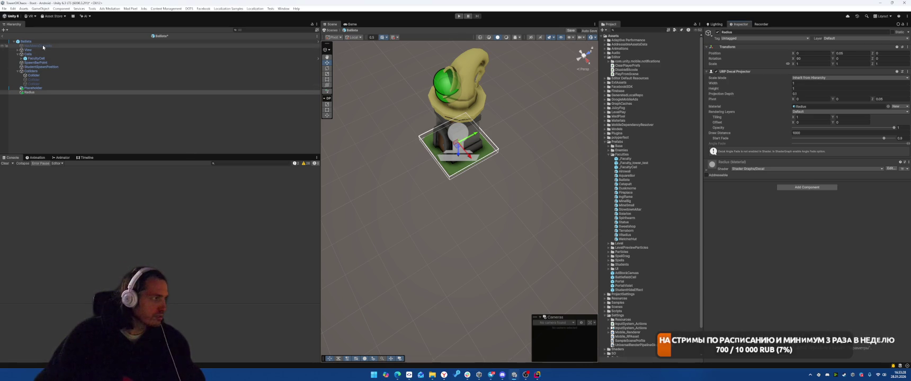
left_click(25, 41)
mouse_move(152, 122)
left_mouse_down()
mouse_move(636, 254)
mouse_move(842, 291)
left_mouse_up()
Run the game in Play mode and start level 1-1
key("ctrl+p")
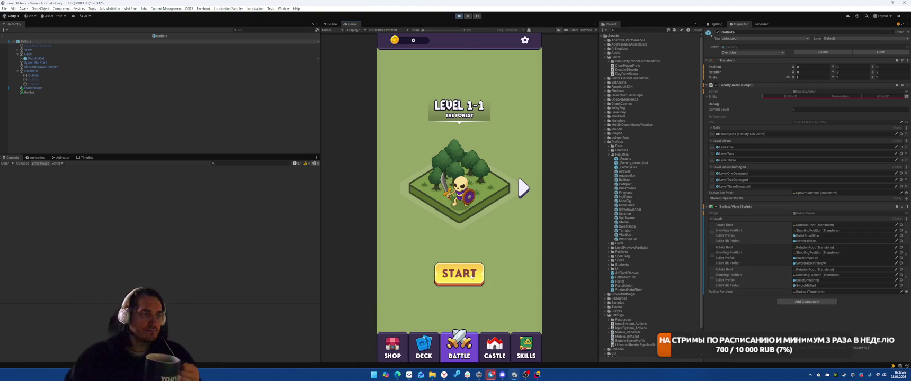
left_click(462, 285)
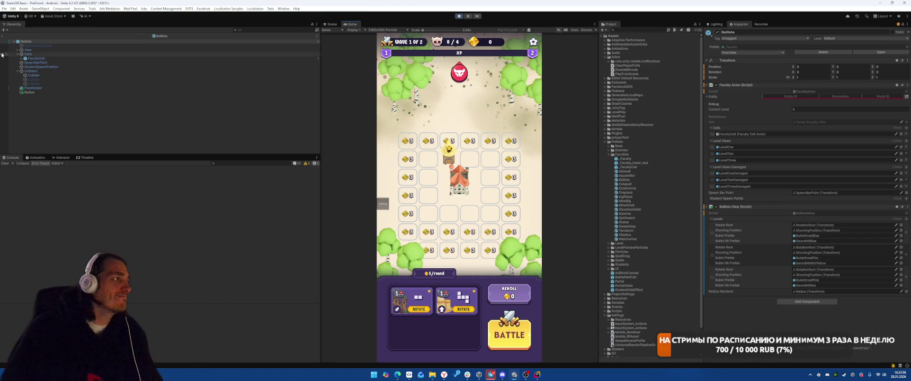
left_click(2, 36)
In the Scene view, look over level objects such as the debug console and Plane.006 ground
left_click(332, 24)
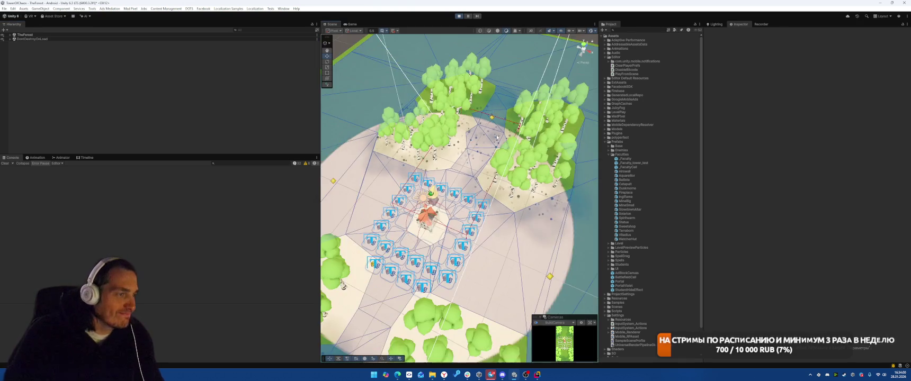
scroll(497, 137, "down", 5)
scroll(496, 136, "up", 5)
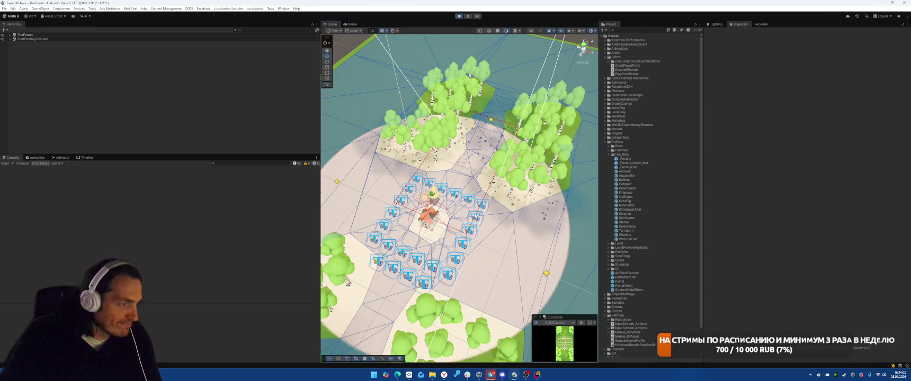
left_click(10, 39)
double_click(32, 43)
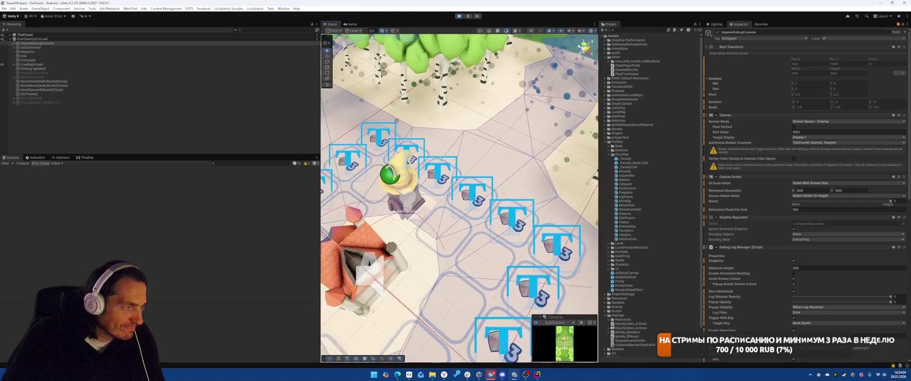
scroll(426, 191, "down", 5)
left_click(472, 193)
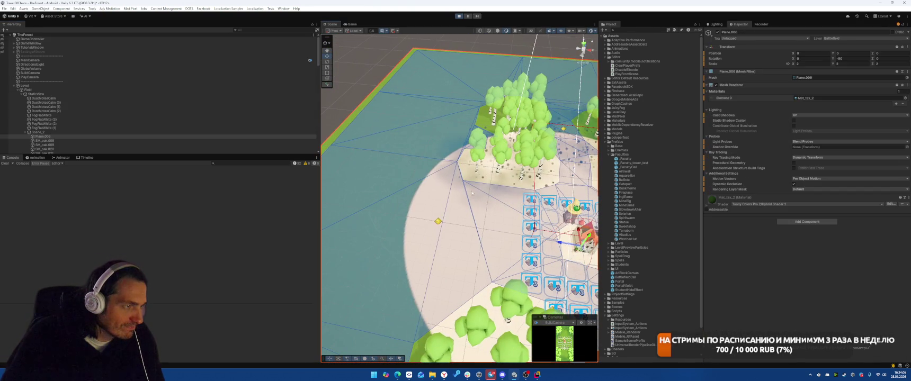
scroll(472, 193, "down", 10)
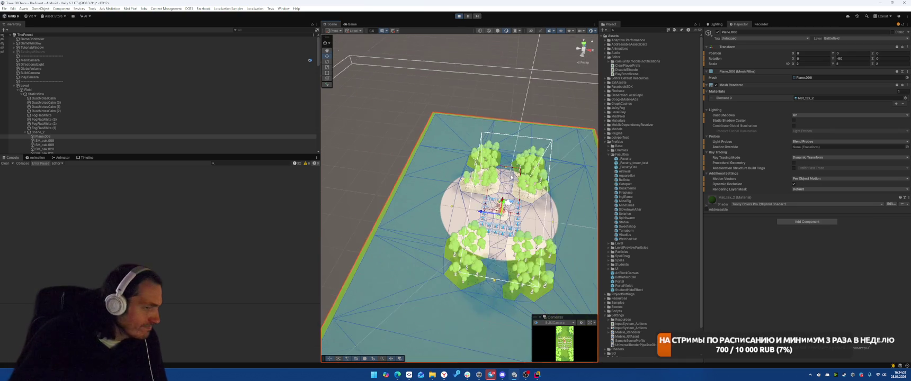
scroll(512, 175, "up", 5)
Filter the Hierarchy for 'radiu' and select the Radius decal
left_click(269, 30)
type("ebo")
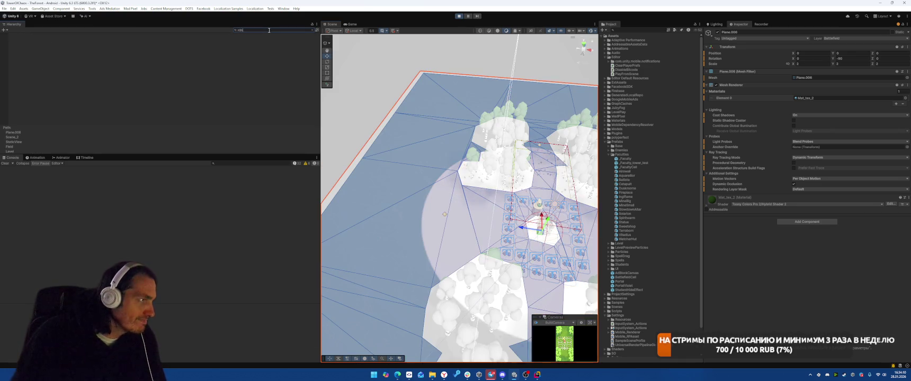
key("BackSpace")
key("BackSpace")
key("BackSpace")
type("radiu")
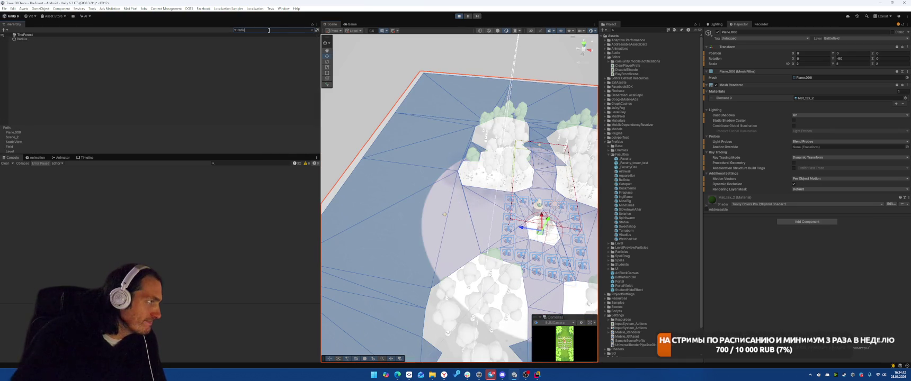
left_click(98, 39)
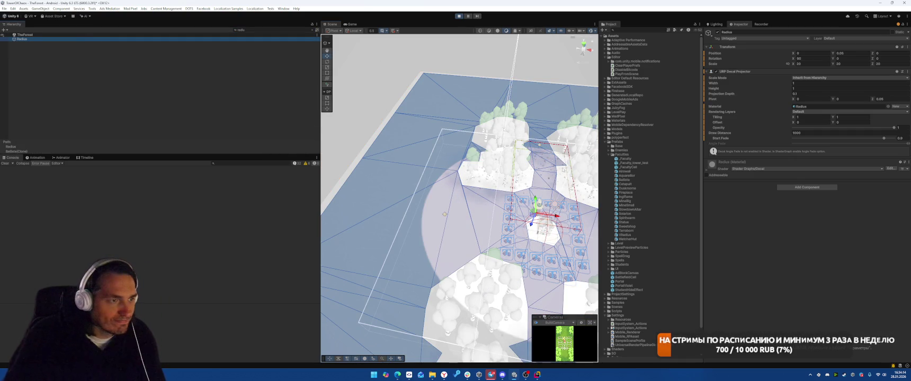
Scale the Radius decal down to about 3.91 and check the circle in the Game view
key("r")
left_click_drag(536, 213, 529, 233)
key("w")
key("f")
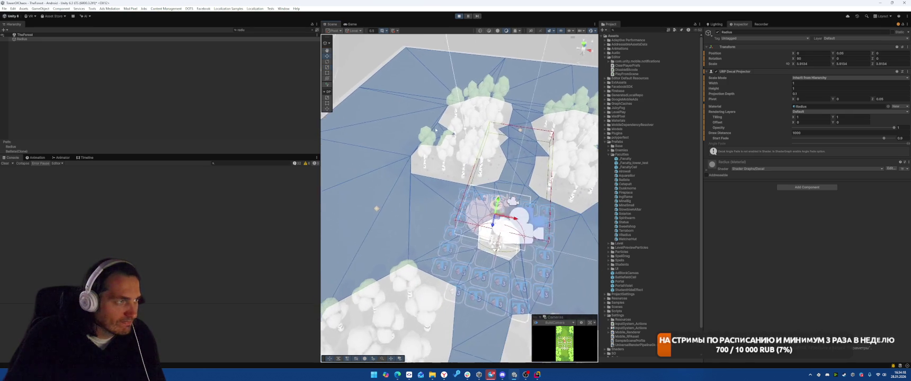
key("ctrl+2")
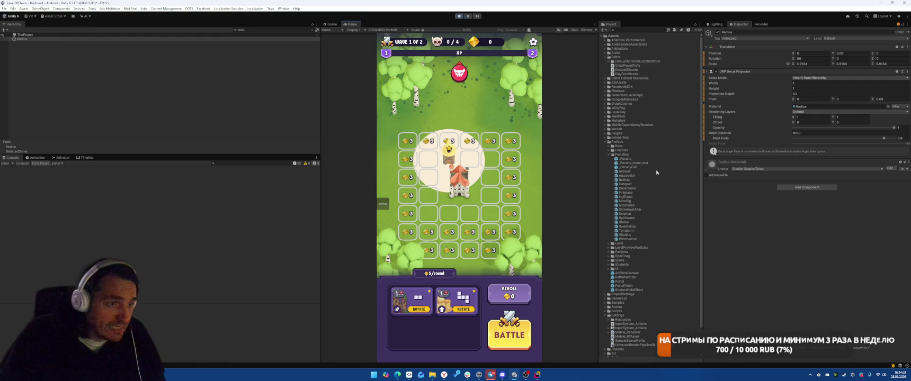
Select the Radius material and search its Base Map texture picker for 'circle'
left_click(605, 142)
left_click(605, 121)
left_click(620, 183)
left_click(905, 79)
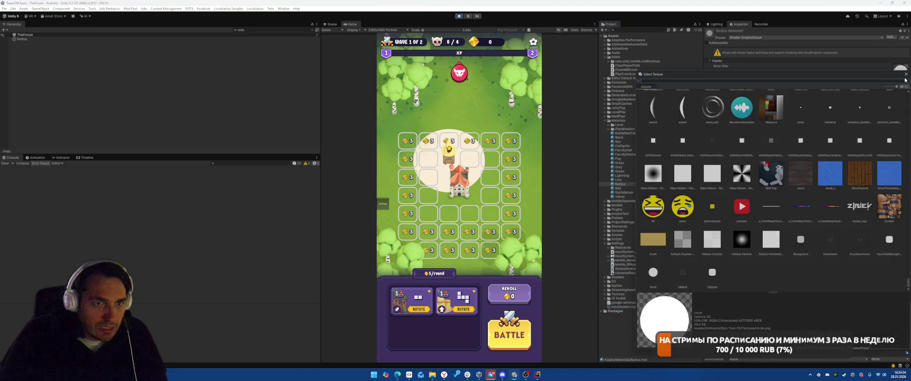
type("circle")
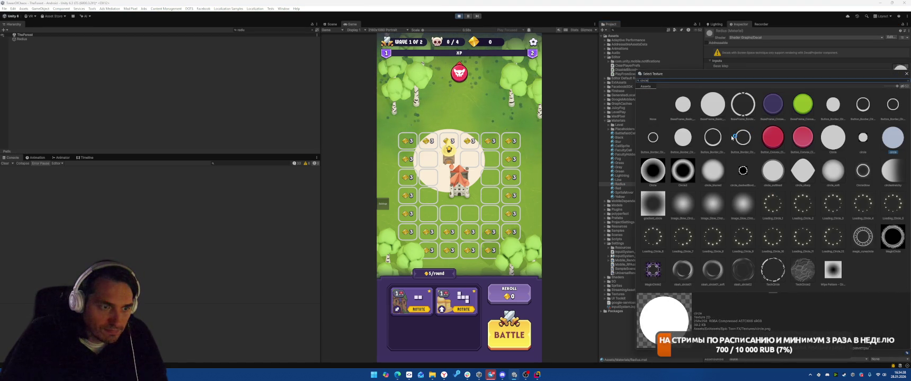
Preview circle textures: TechCircle, Button_Border_Circle variants, magic_runecircle and circlestretchy
left_click(775, 271)
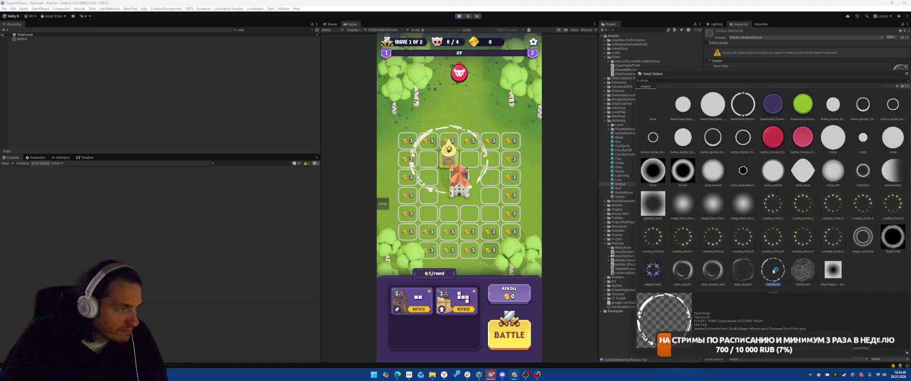
left_click(652, 138)
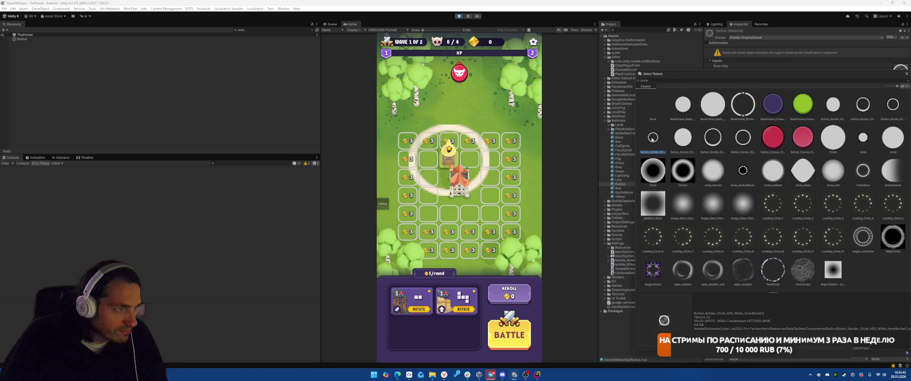
left_click(713, 138)
left_click(744, 138)
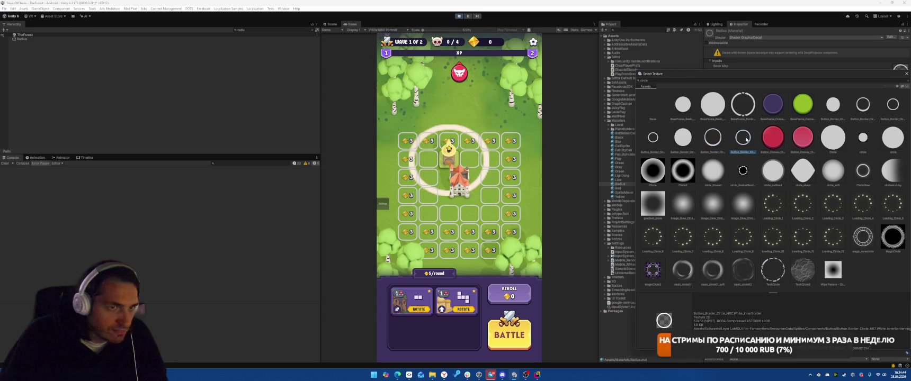
left_click(744, 105)
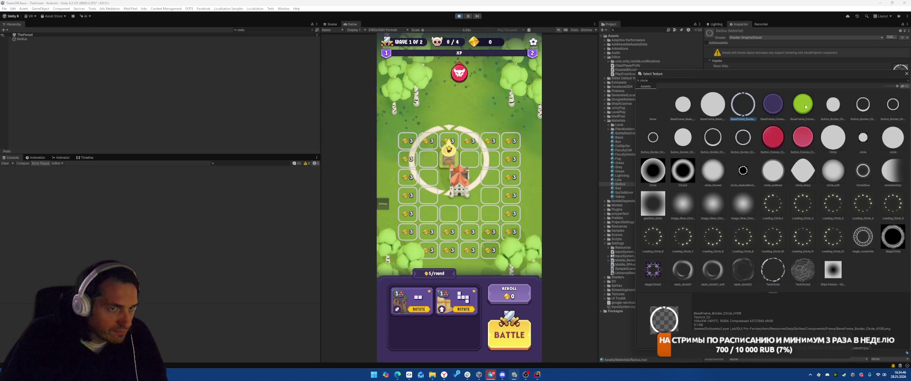
left_click(869, 107)
left_click(894, 106)
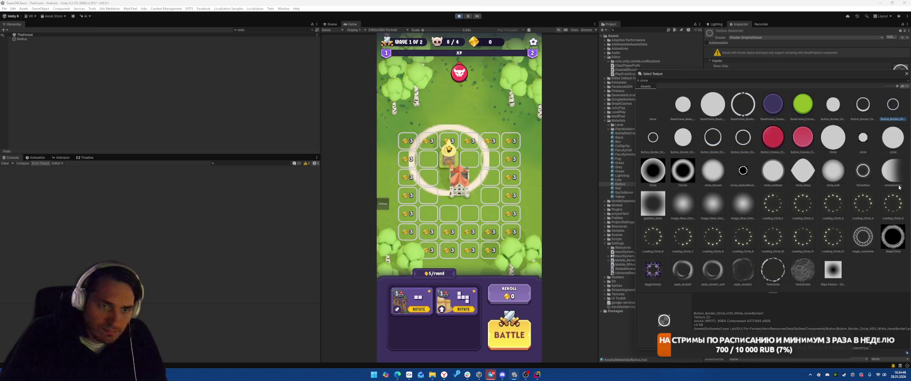
left_click(861, 238)
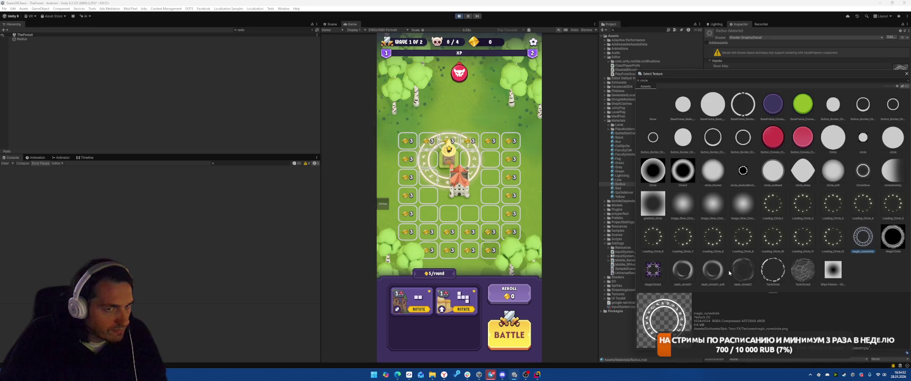
left_click(892, 171)
Search 'radius' and assign the red radius texture as the Base Map
double_click(707, 80)
type("rad")
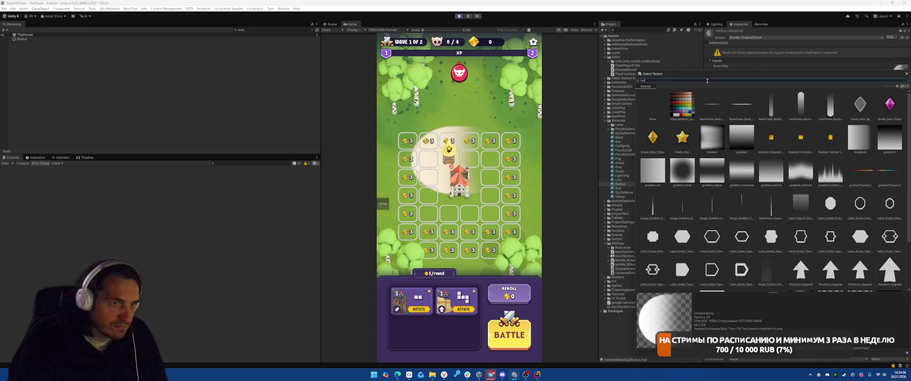
key("BackSpace")
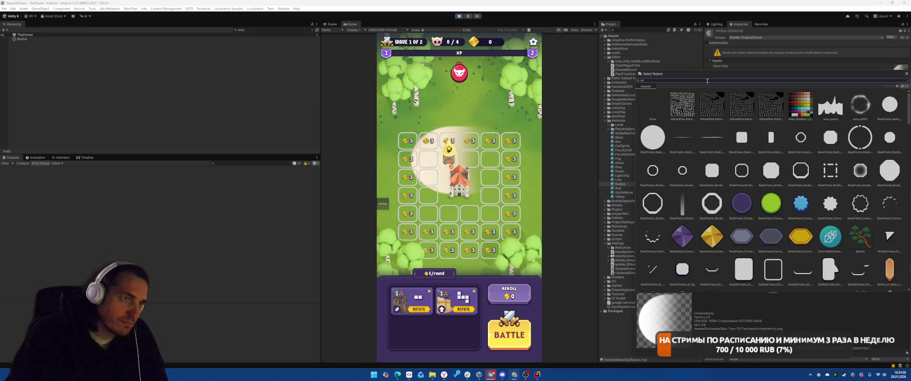
type("dius")
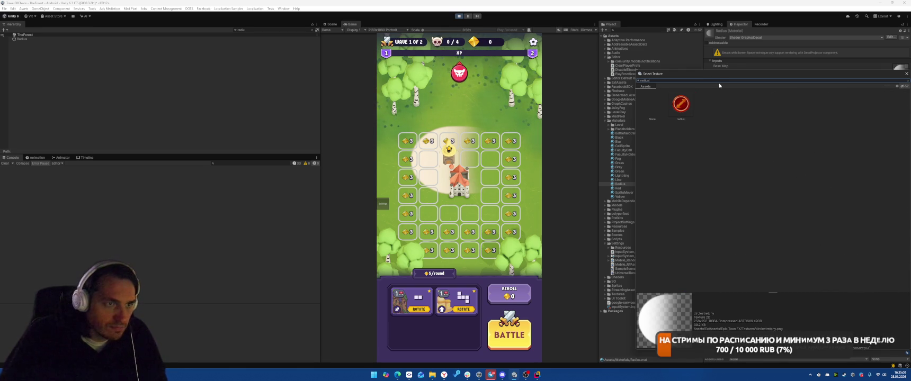
left_click(681, 104)
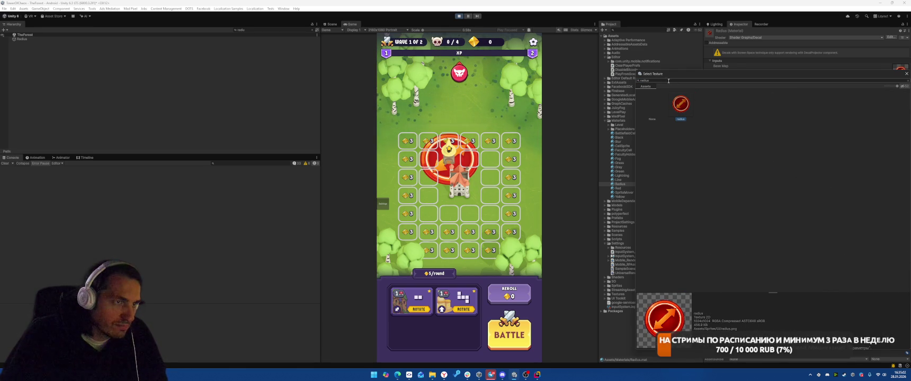
key("BackSpace")
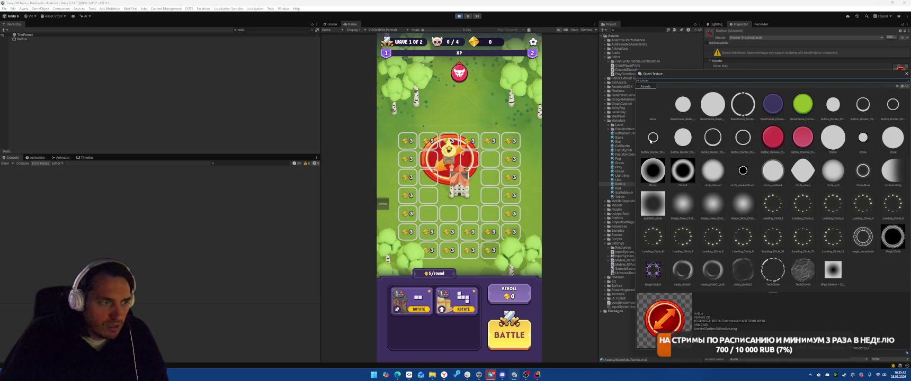
mouse_move(444, 375)
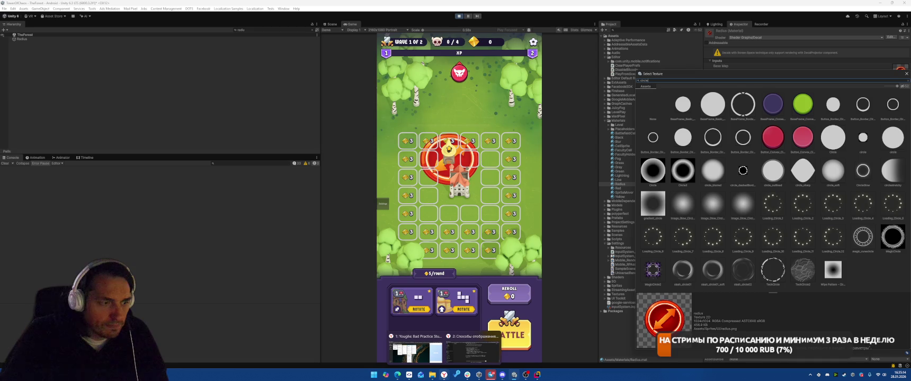
left_click(472, 350)
Ask ChatGPT for step-by-step GIMP instructions for a circle-of-segments texture
left_click(431, 345)
type("напиши по шагам как сделать подходящую текстуру в ")
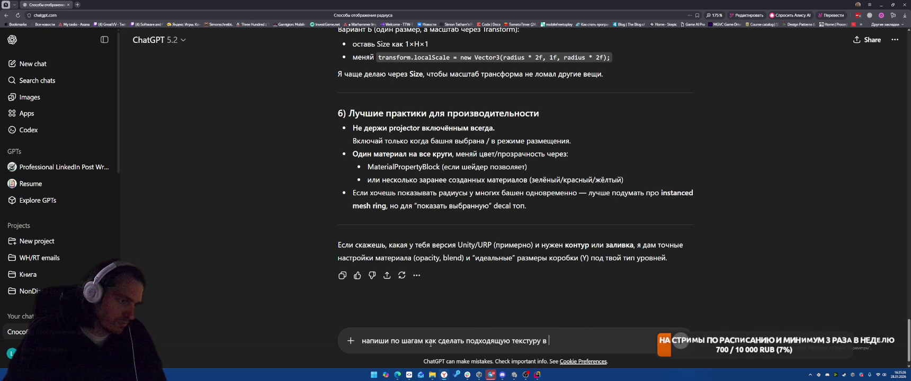
type("Gimp. ")
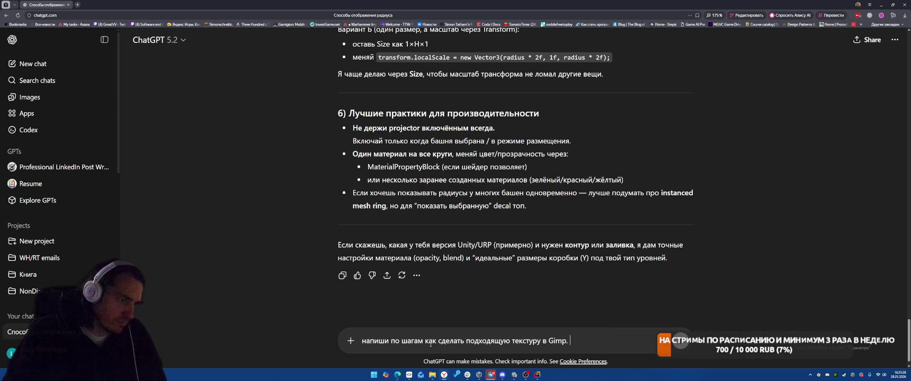
type("Мне нужна окружность из отрезков")
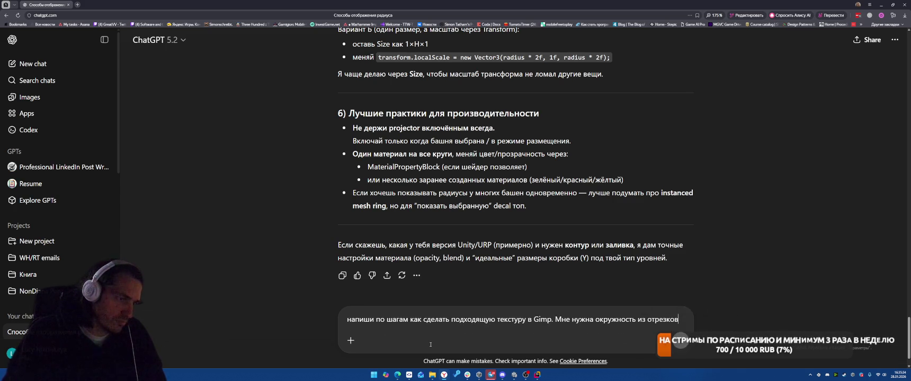
key("Return")
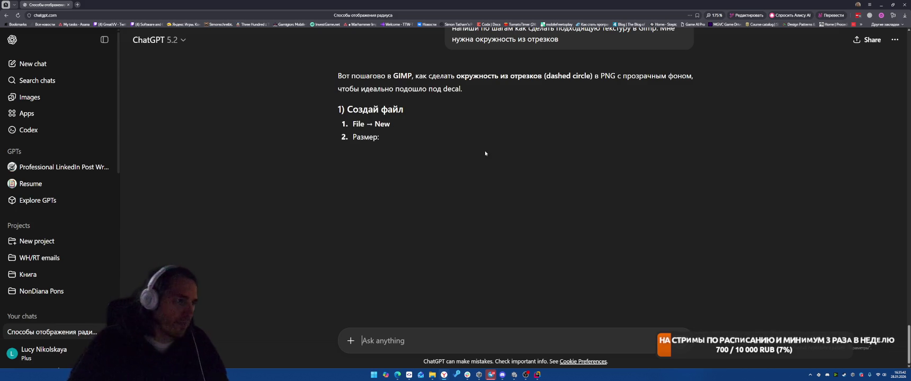
Launch GIMP from Windows search
key("super")
type("пшь")
key("BackSpace")
key("BackSpace")
key("BackSpace")
type("gimp")
key("Return")
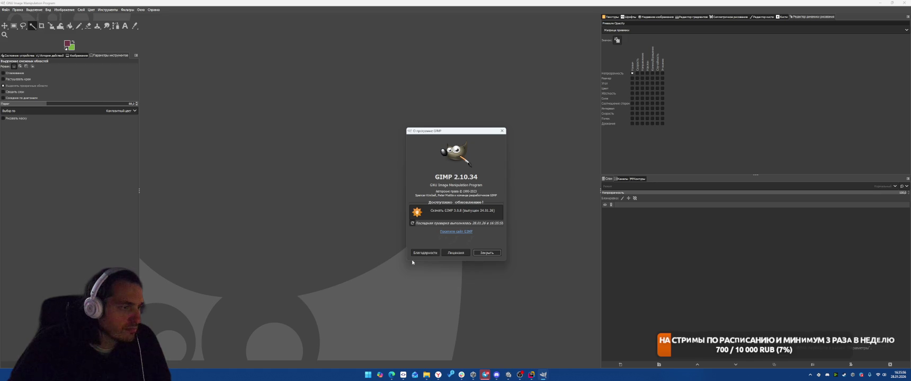
Create a new GIMP image with its background filled with Transparency
left_click(486, 252)
left_click(6, 10)
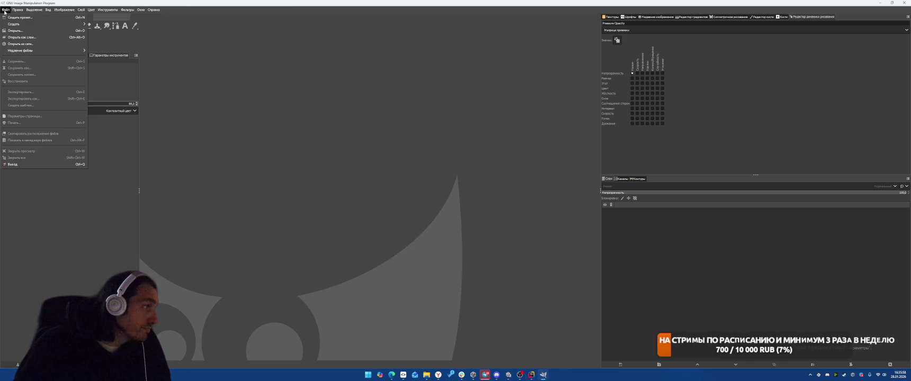
mouse_move(63, 24)
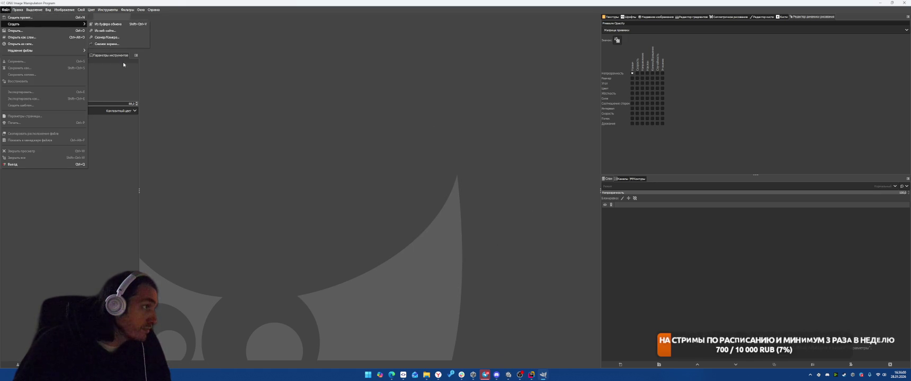
left_click(26, 17)
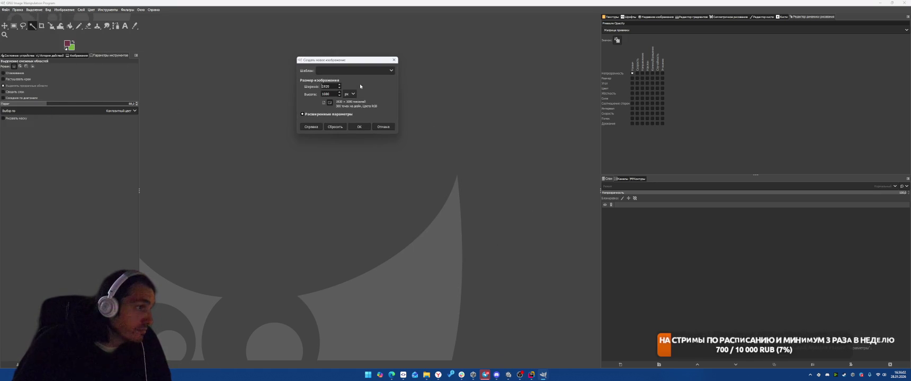
left_click(303, 114)
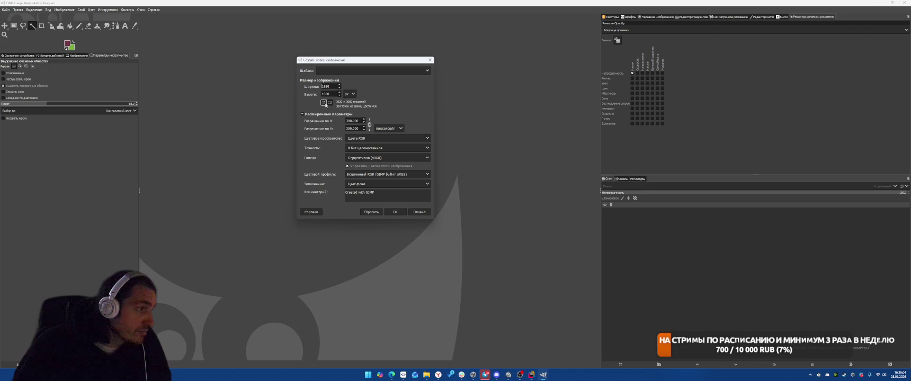
left_click(373, 184)
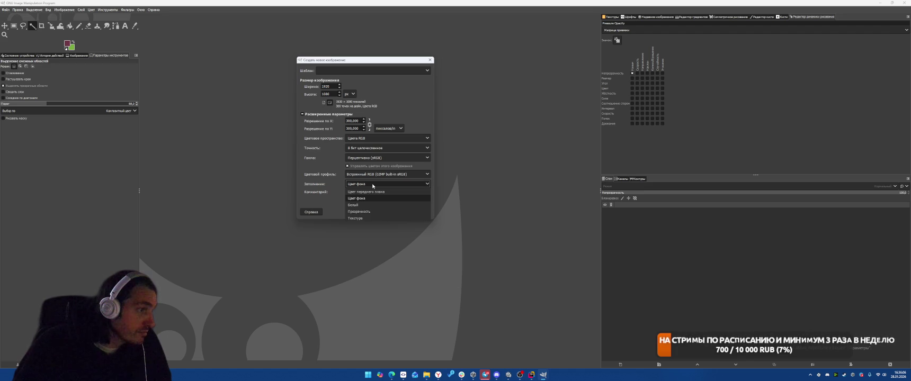
left_click(362, 211)
key("Return")
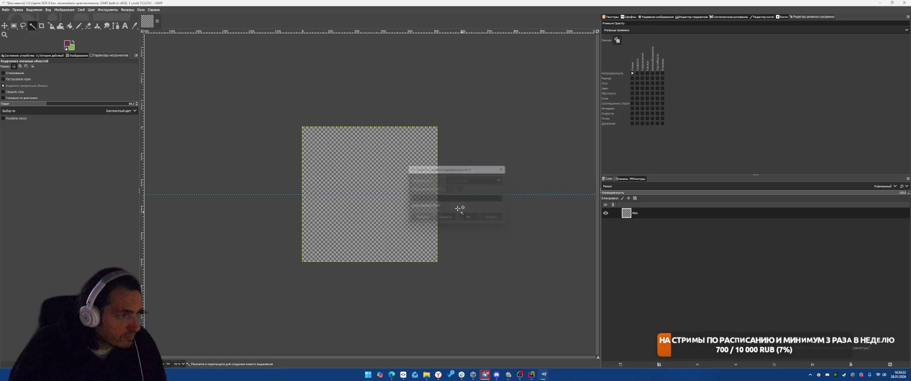
left_click(64, 10)
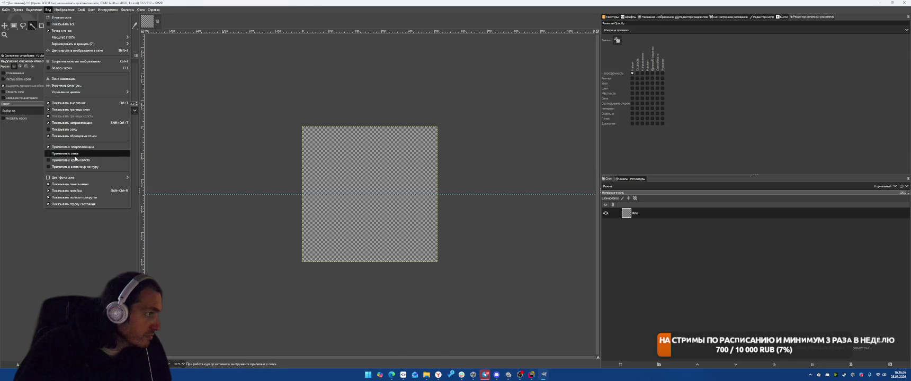
Add a vertical guide at 50% using New Guide (by Percent)
mouse_move(81, 10)
mouse_move(80, 151)
left_click(149, 158)
left_click(475, 180)
left_click(454, 195)
left_click(470, 218)
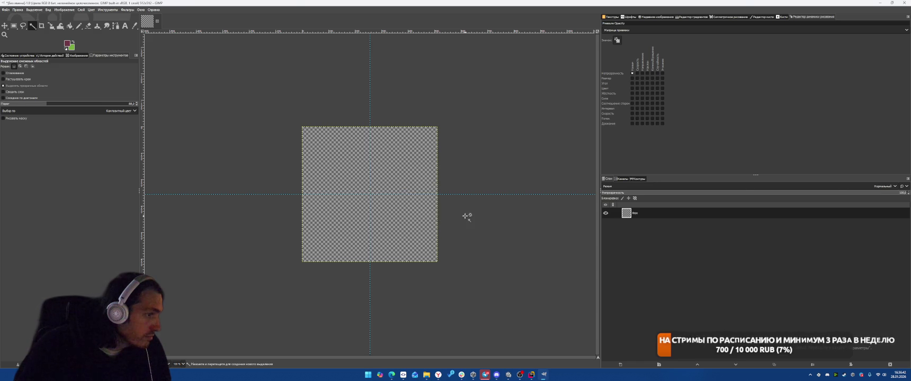
Check the ChatGPT instructions and switch to the Ellipse Select tool
key("alt+Tab")
scroll(462, 205, "down", 3)
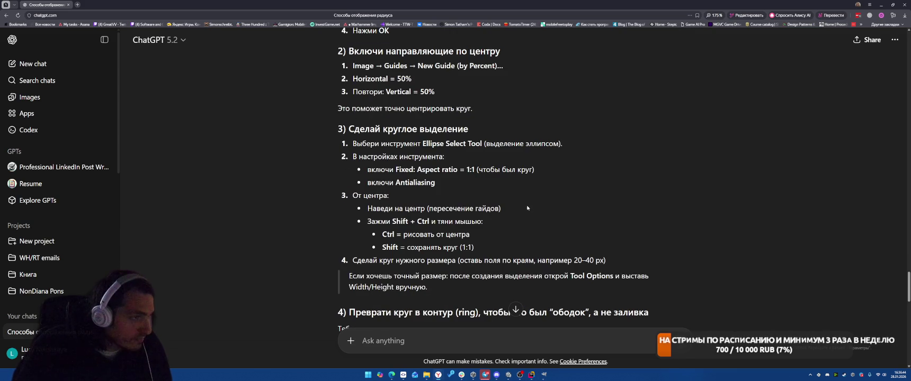
key("alt+Tab")
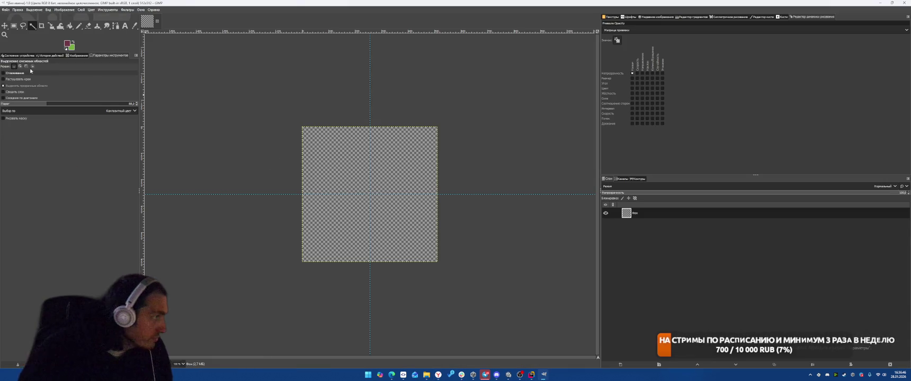
right_click(14, 26)
left_click(29, 34)
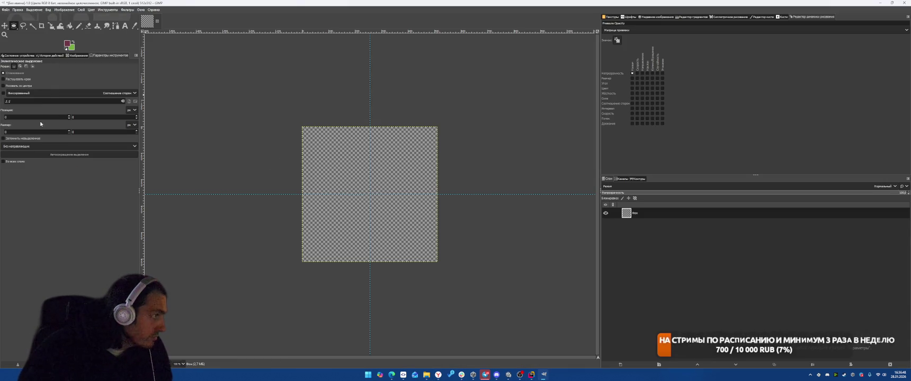
Enable Fixed aspect and draw a round selection on the canvas
left_click(4, 94)
mouse_move(327, 155)
left_mouse_down()
mouse_move(392, 233)
mouse_move(402, 230)
mouse_move(399, 216)
left_mouse_up()
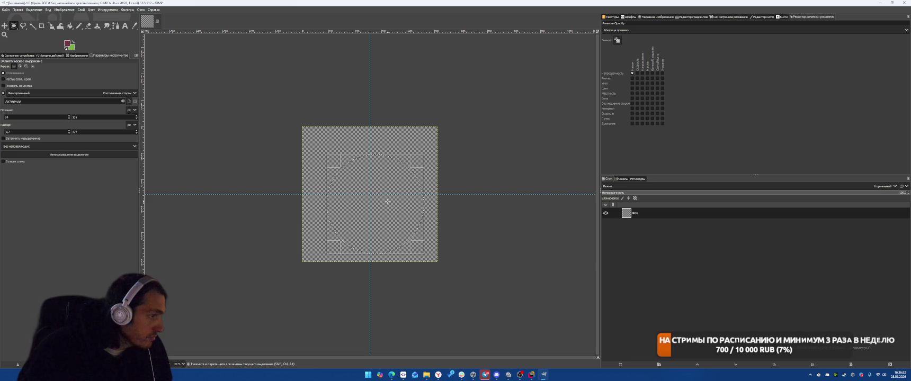
key("alt+Tab")
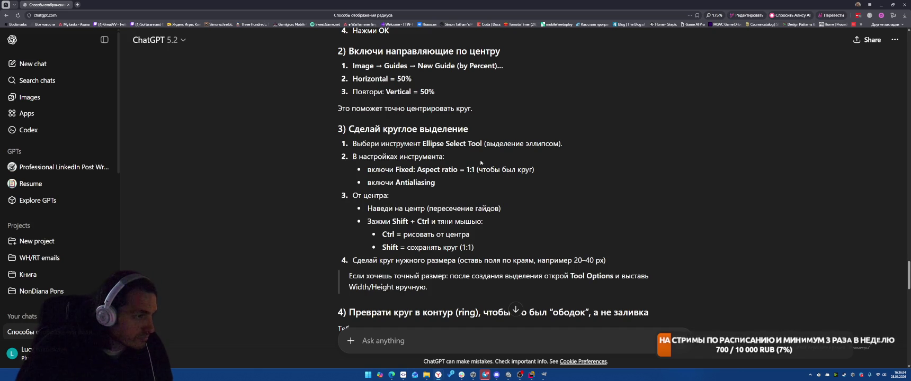
scroll(479, 164, "down", 2)
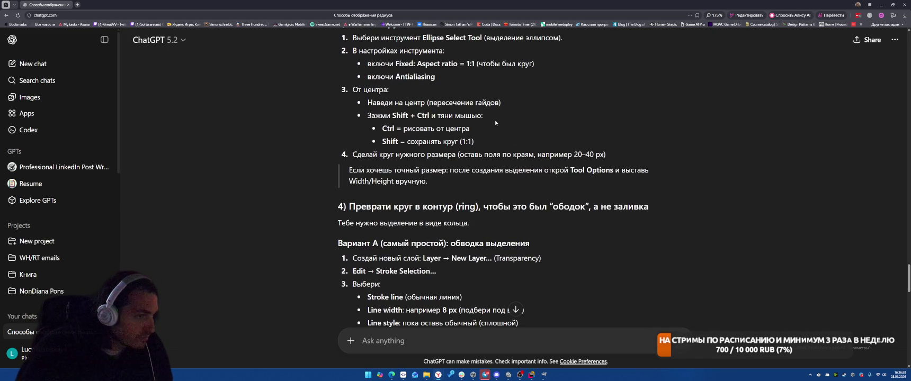
key("alt+Tab")
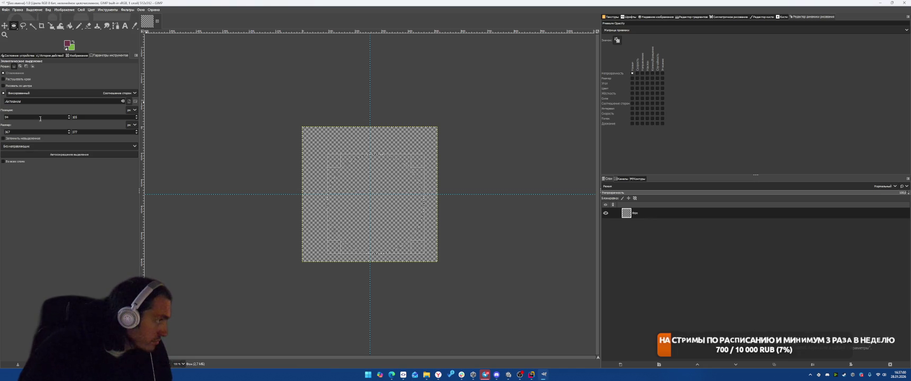
Enter X position 20 and a width, detaching Tool Options into a floating window
double_click(46, 117)
type("20")
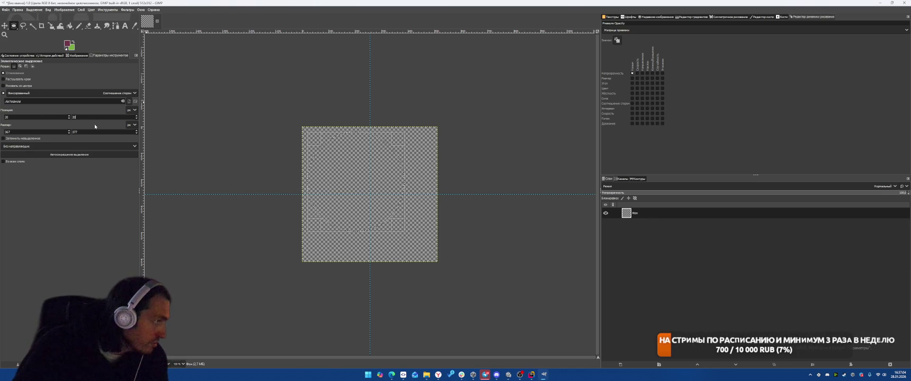
key("Tab")
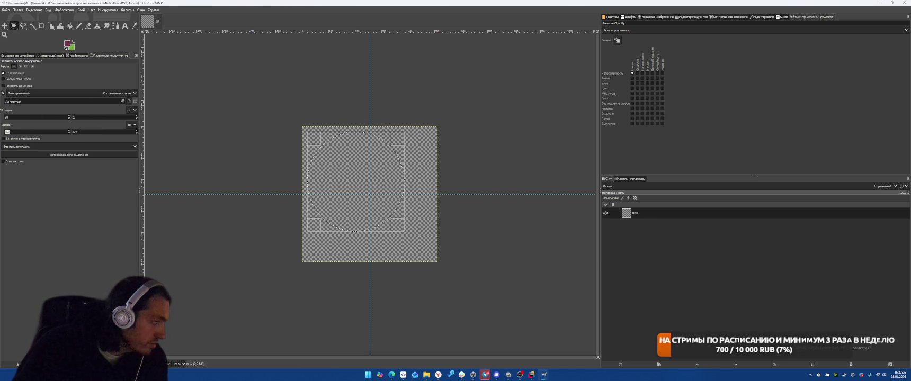
type("57")
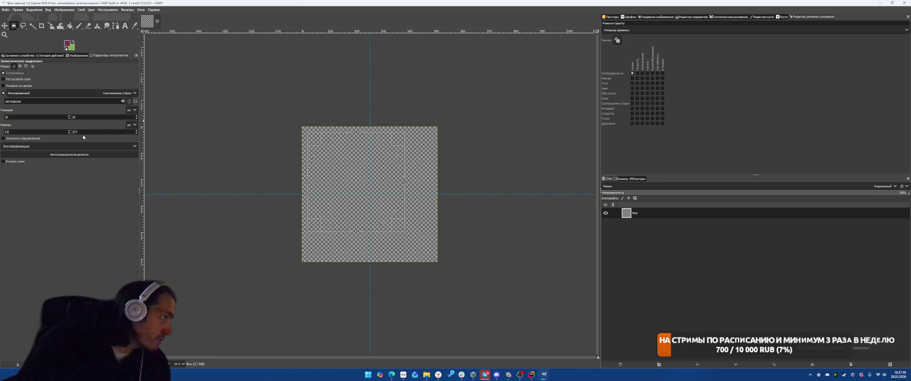
type("3")
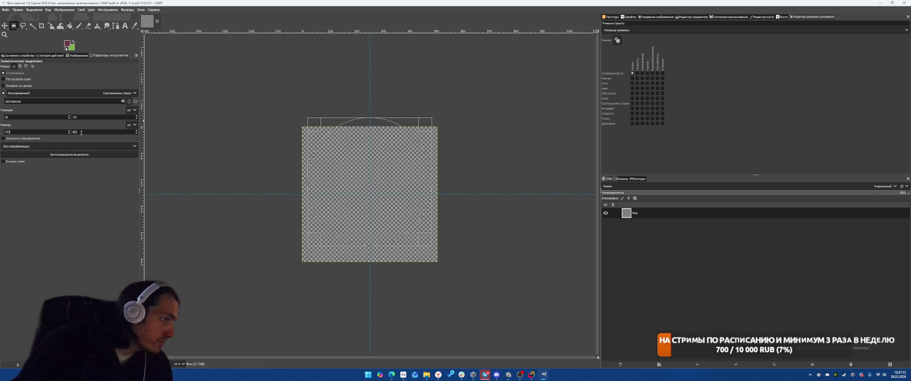
left_click_drag(109, 55, 52, 130)
mouse_move(45, 103)
left_mouse_down()
mouse_move(76, 45)
mouse_move(99, 44)
mouse_move(56, 58)
left_mouse_up()
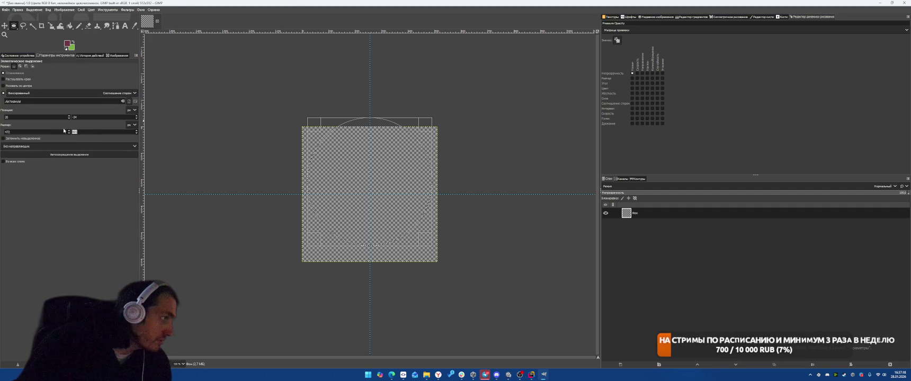
Set the ellipse to size 460×470 at position 20,20
type("470")
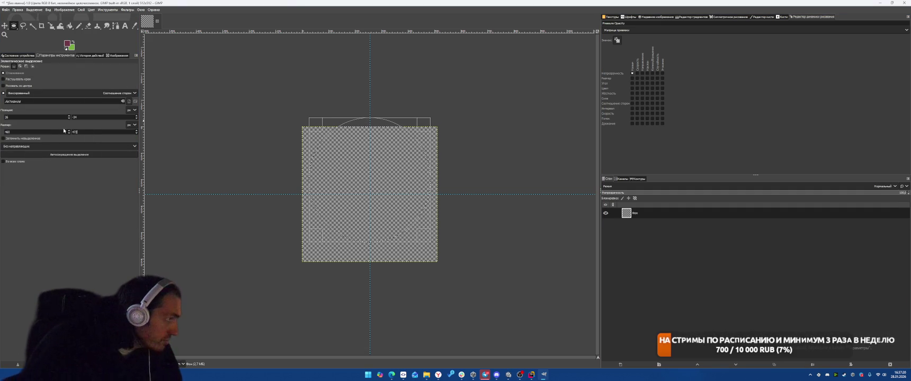
key("BackSpace")
key("BackSpace")
key("BackSpace")
type("20")
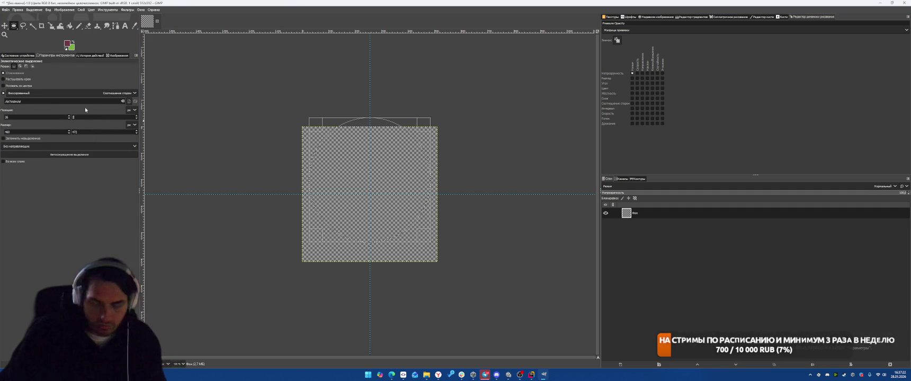
key("shift+Tab")
type("20")
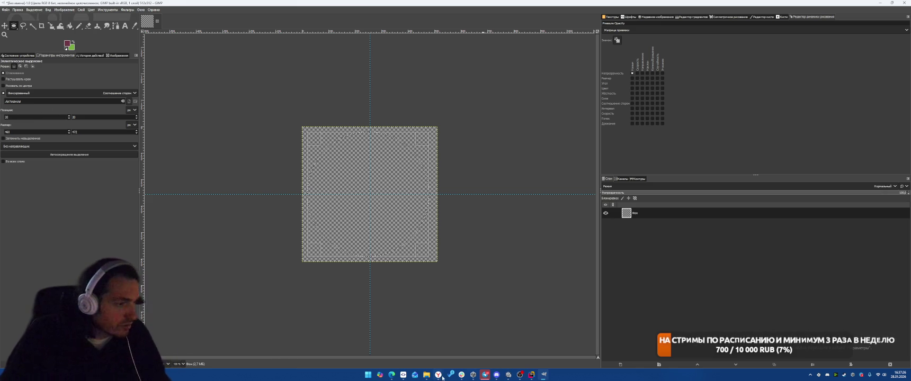
mouse_move(440, 377)
left_click(469, 348)
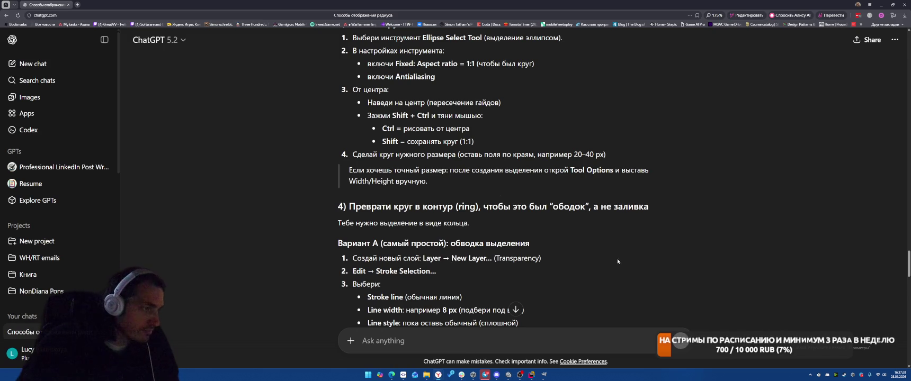
Read the ChatGPT answer down to the Stroke Selection steps, then return to GIMP
scroll(617, 264, "down", 1)
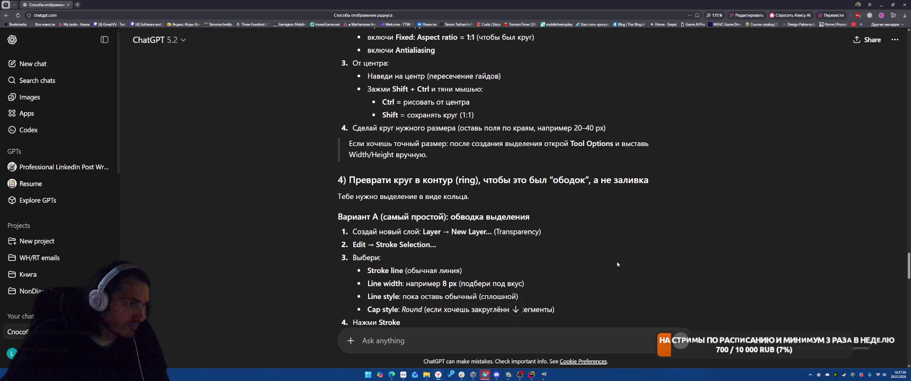
scroll(617, 264, "down", 2)
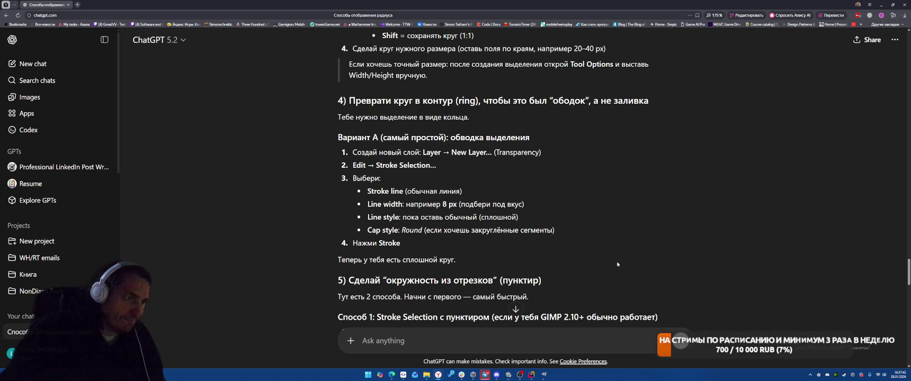
key("alt+Tab")
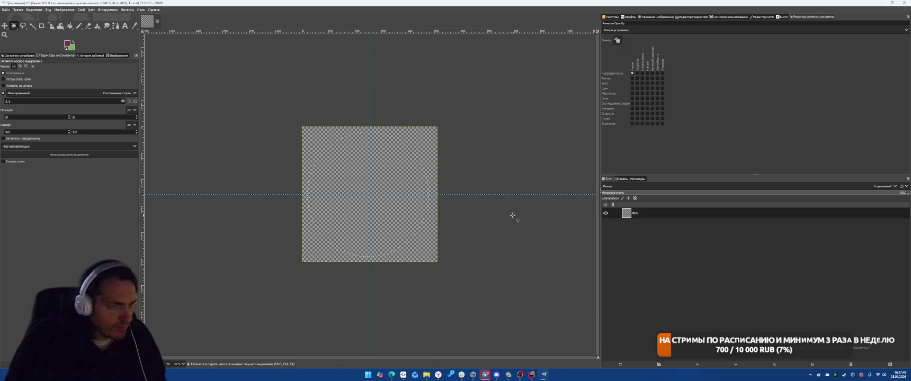
Add a transparent-filled layer 'Слой' above the Фон background, keeping the round selection
key("alt+Tab")
key("alt+Tab")
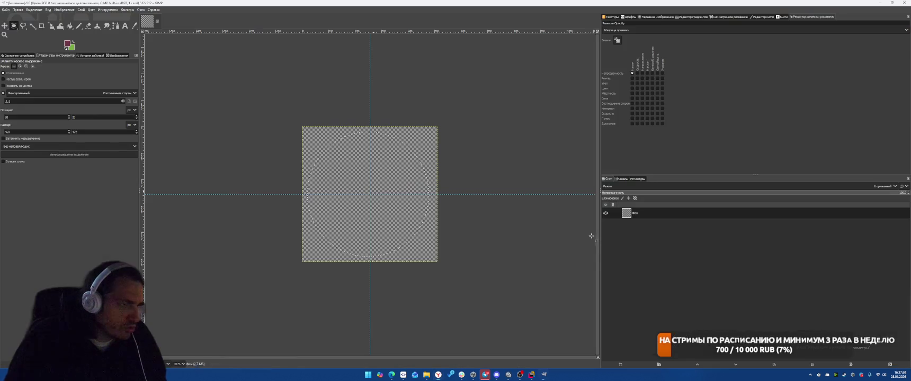
left_click(620, 364)
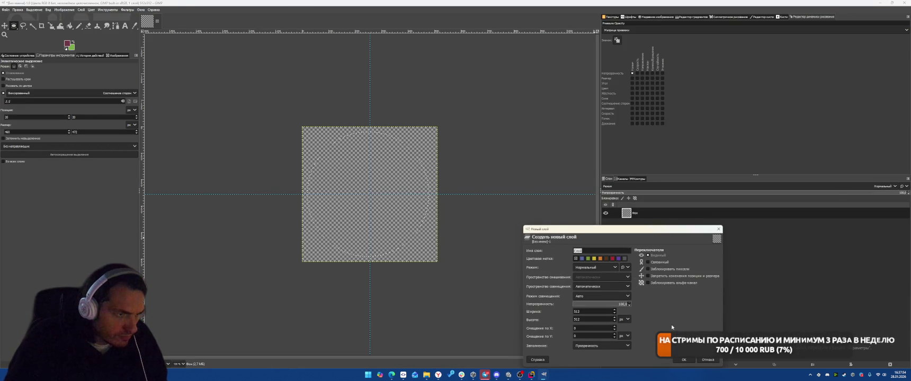
key("alt+Tab")
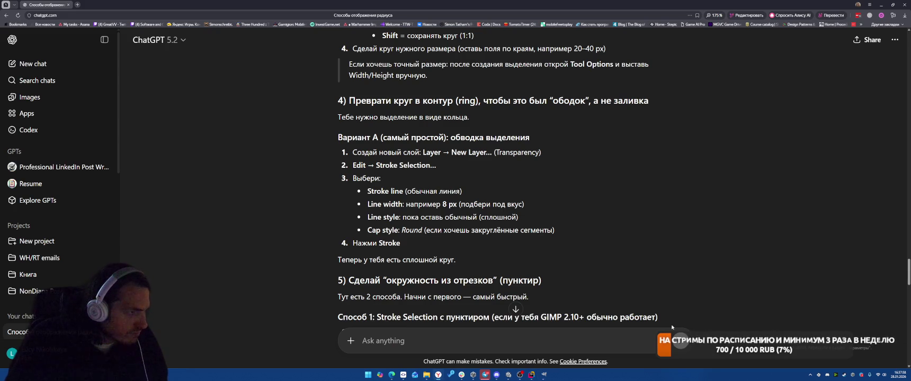
key("alt+Tab")
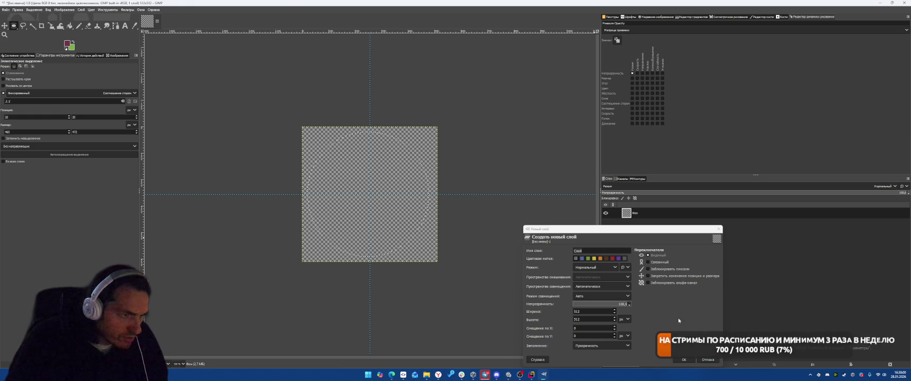
key("Return")
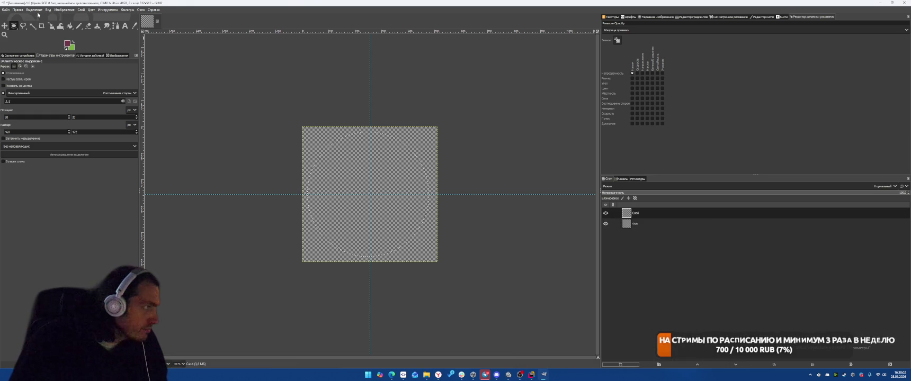
left_click(16, 10)
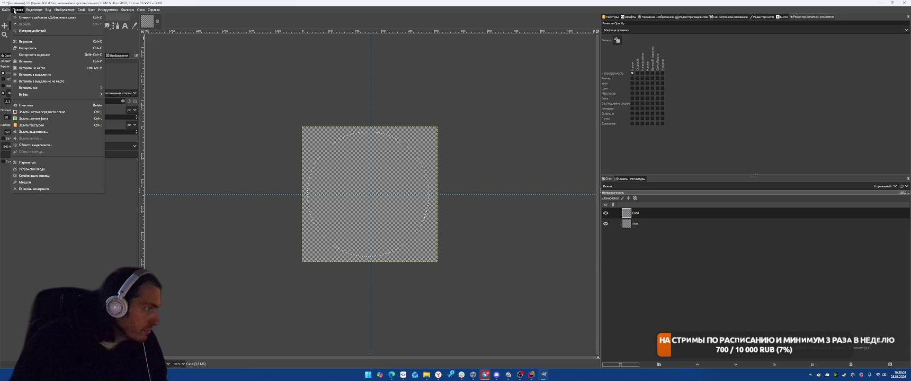
left_click(35, 145)
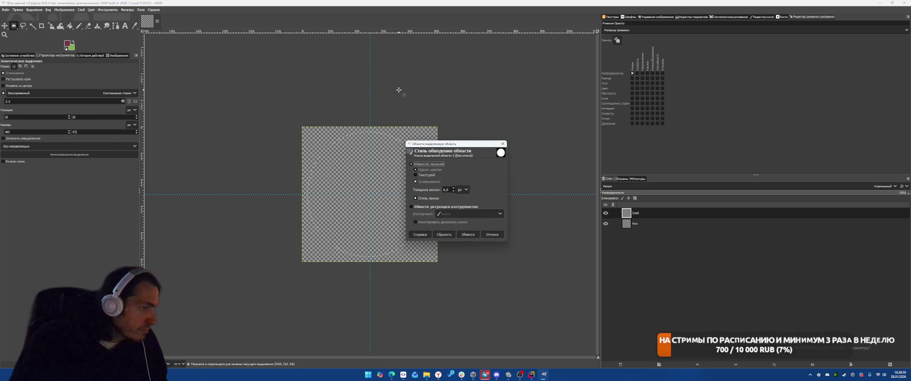
key("alt+Tab")
key("alt+Tab")
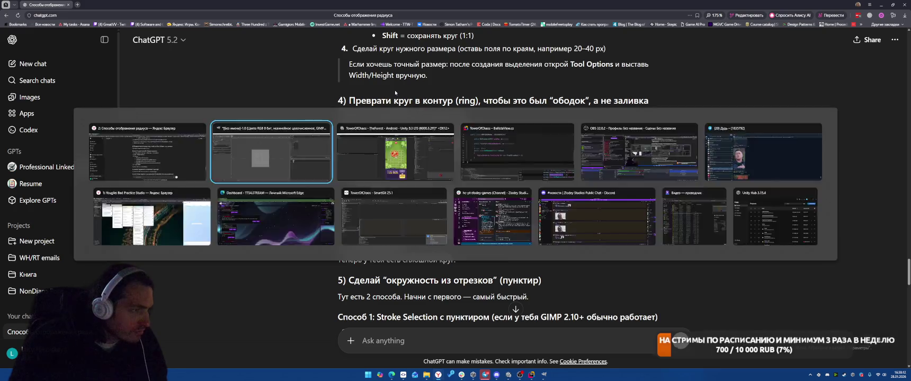
left_click(430, 198)
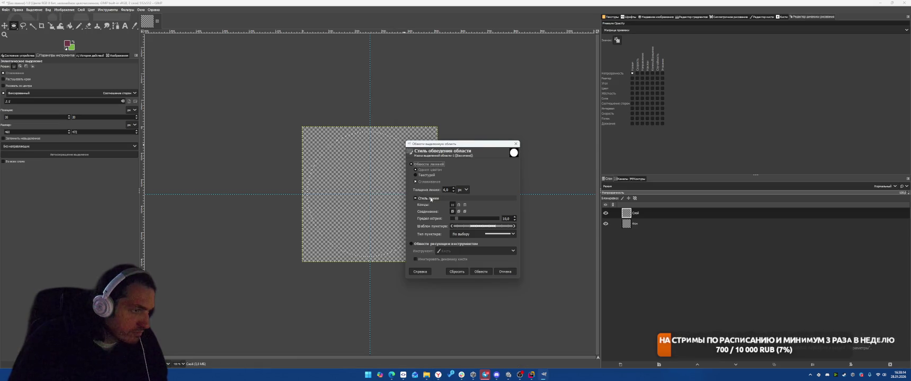
key("alt+Tab")
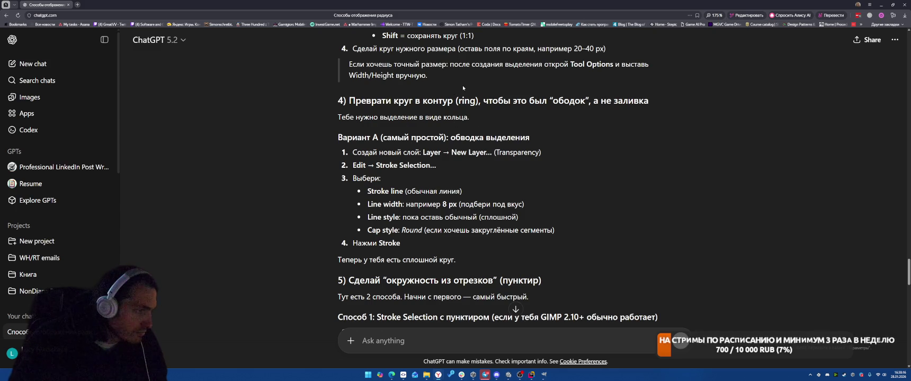
key("alt+Tab")
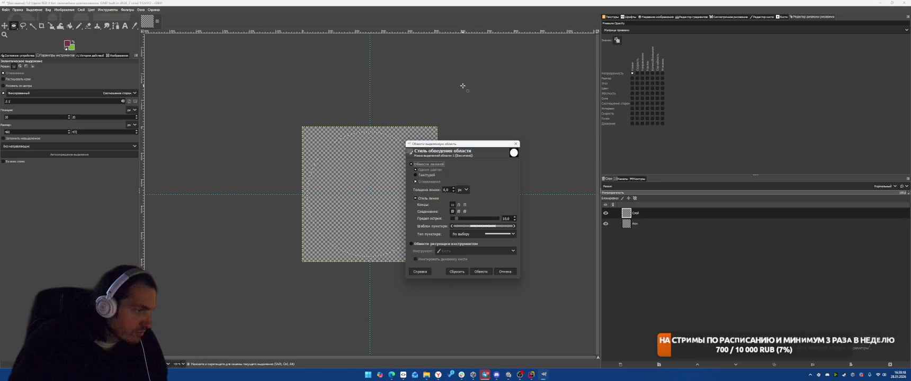
left_click(459, 205)
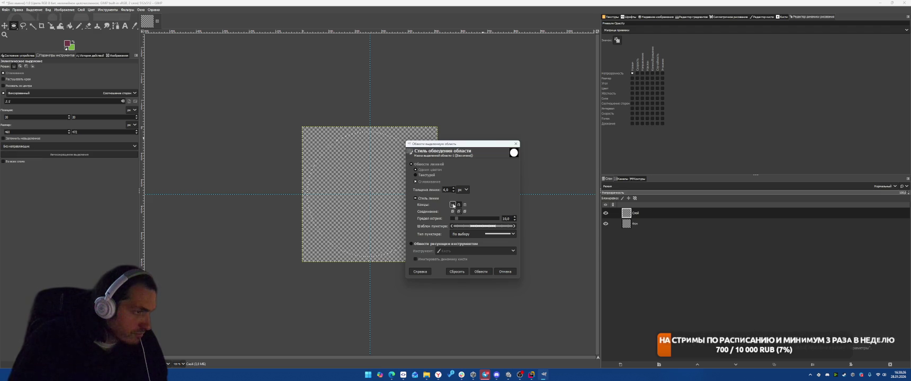
type("0")
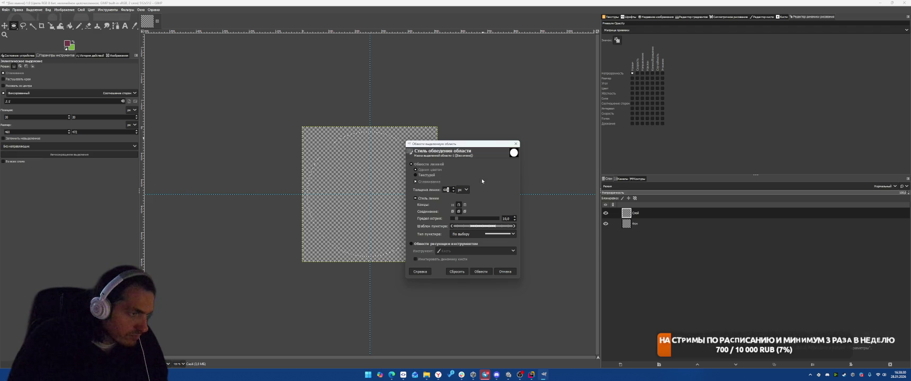
key("alt+Tab")
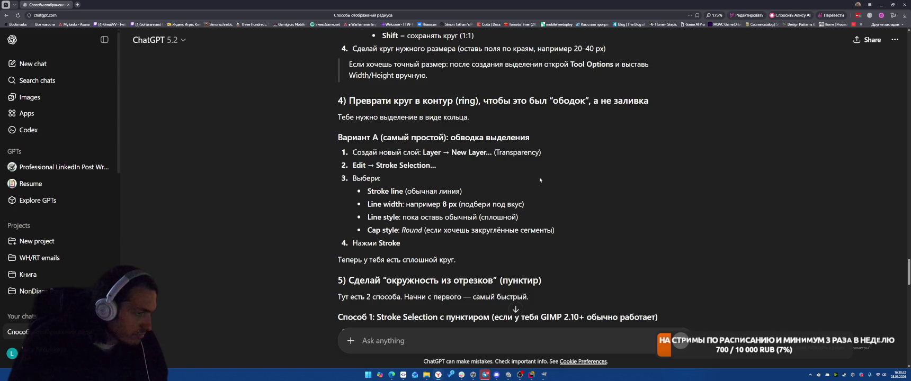
scroll(535, 181, "down", 3)
key("alt+Tab")
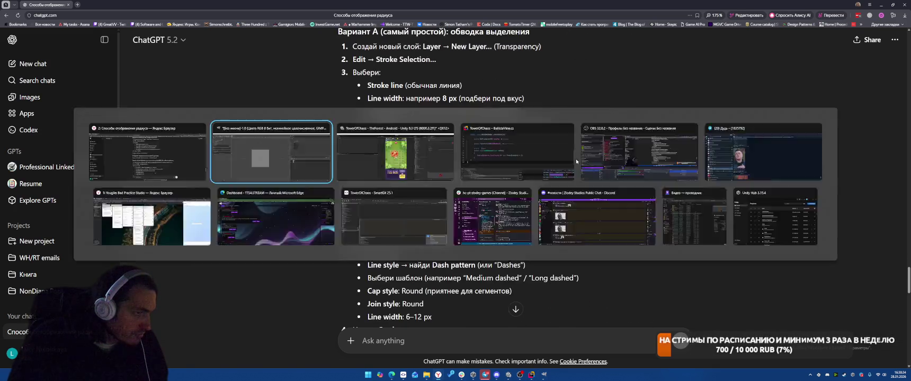
left_click(481, 271)
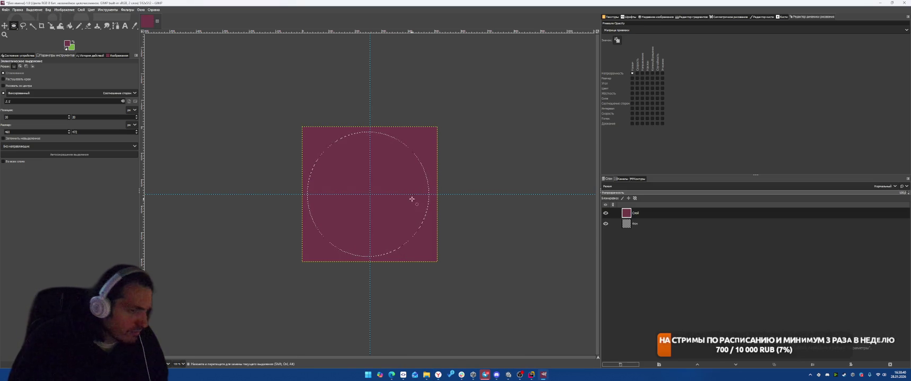
key("ctrl+z")
left_click(18, 10)
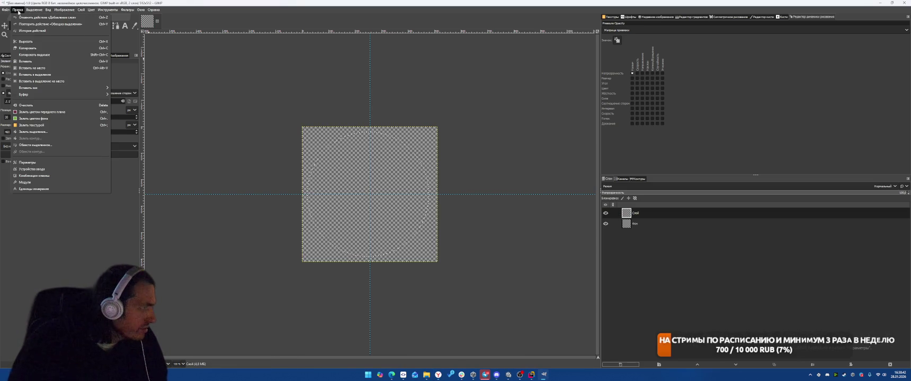
Stroke the circular selection with a thin solid dark red line on the new layer
left_click(35, 144)
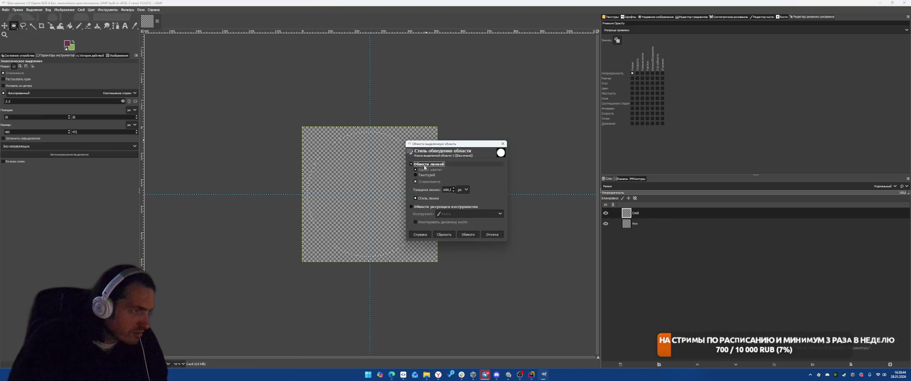
left_click(429, 170)
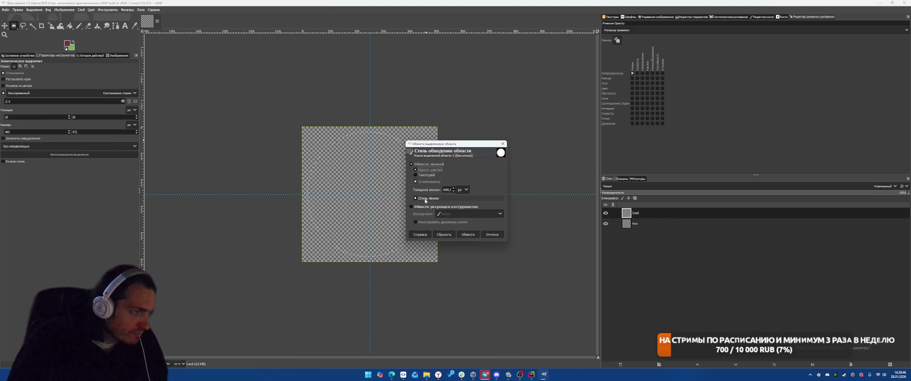
left_click(448, 190)
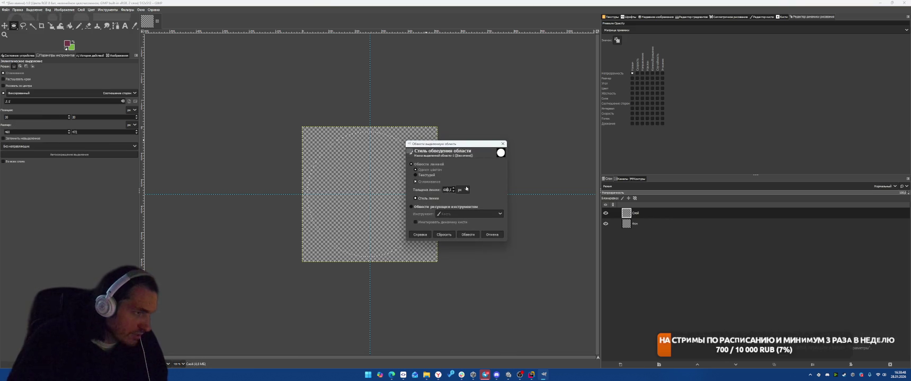
key("BackSpace")
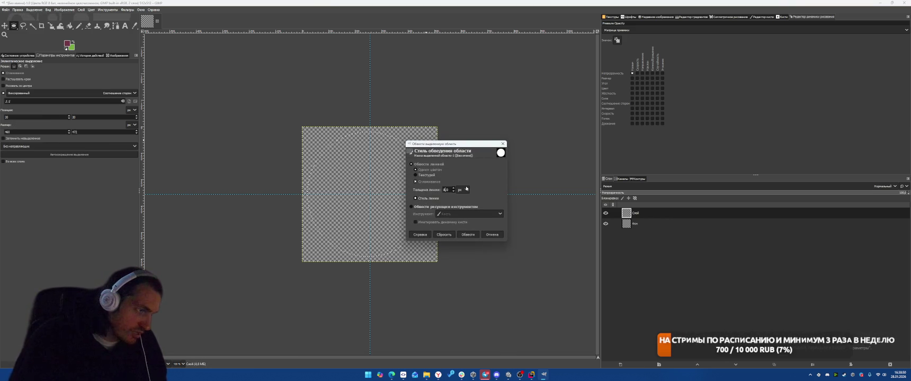
left_click(468, 235)
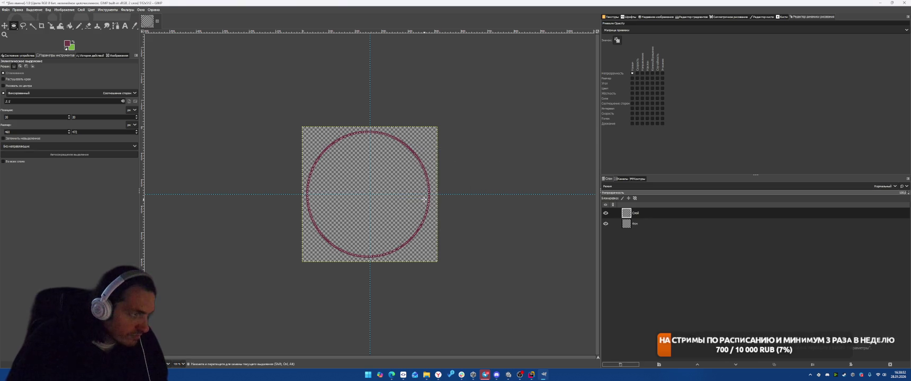
scroll(376, 197, "up", 5)
key("minus")
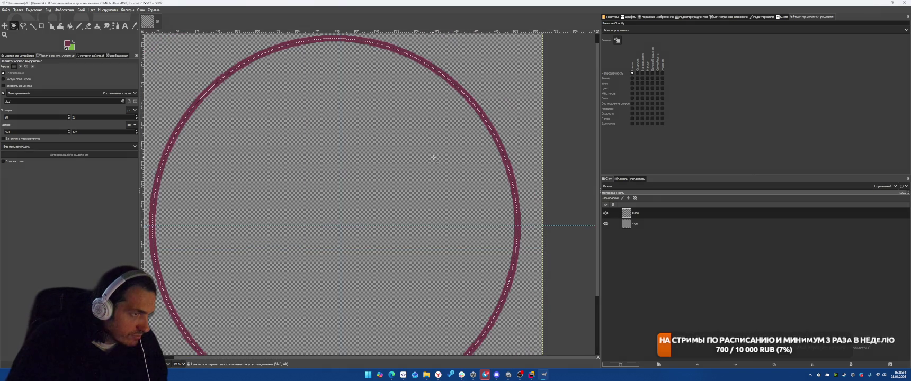
Undo the dark red ring and set the foreground colour to white
key("ctrl+z")
left_click(32, 9)
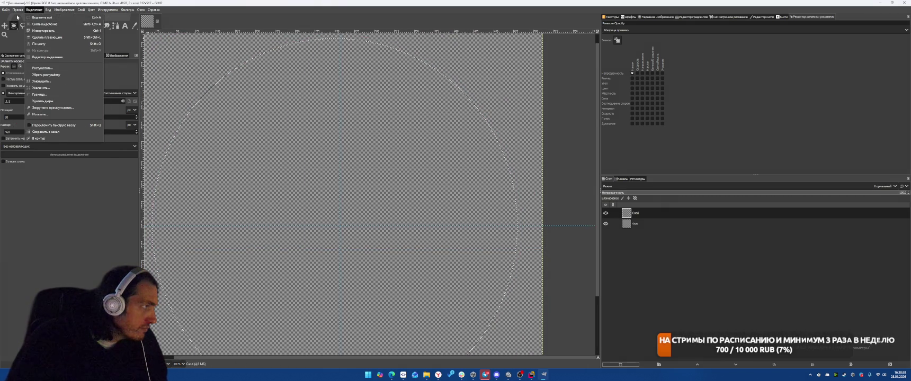
mouse_move(17, 9)
left_click(37, 145)
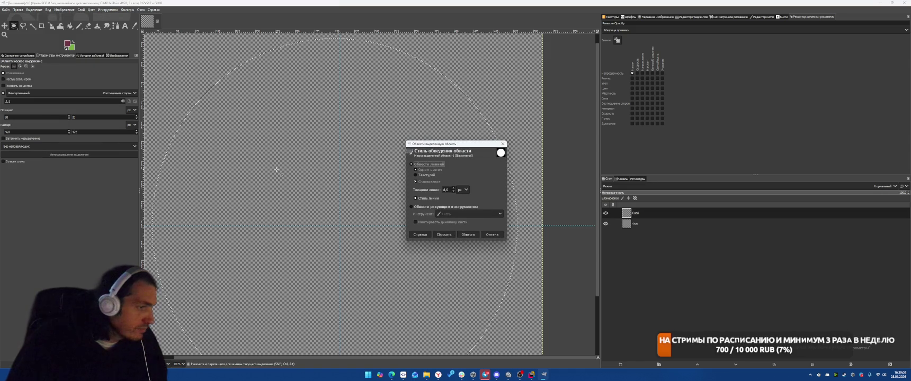
left_click(68, 44)
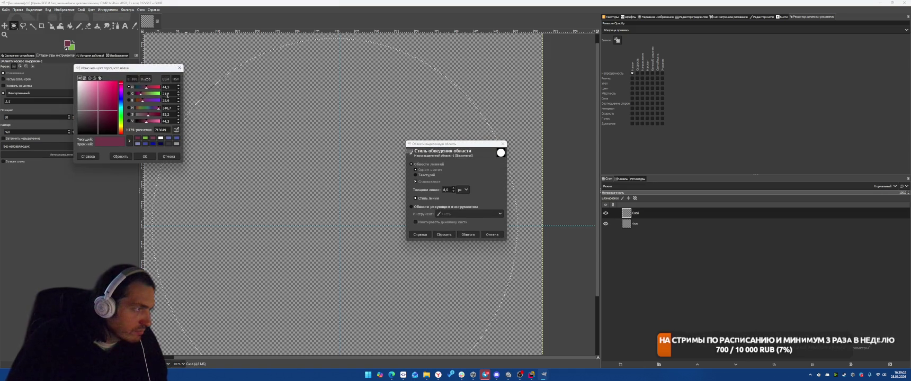
left_click_drag(81, 84, 69, 65)
left_click(160, 156)
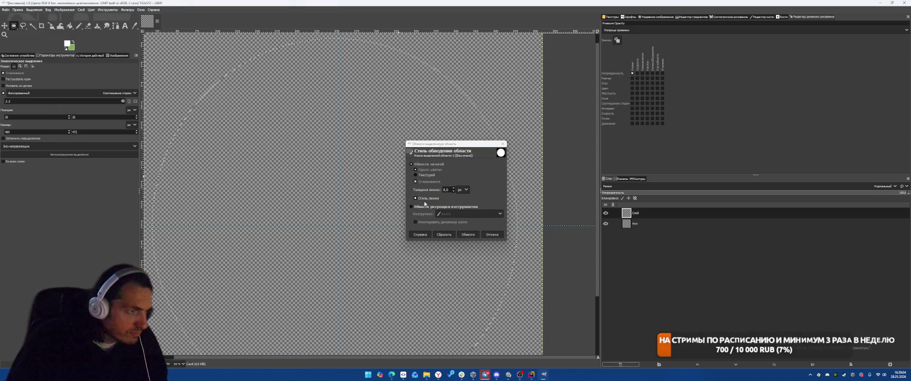
Stroke the circular selection in white using the Long dashes preset
left_click(427, 199)
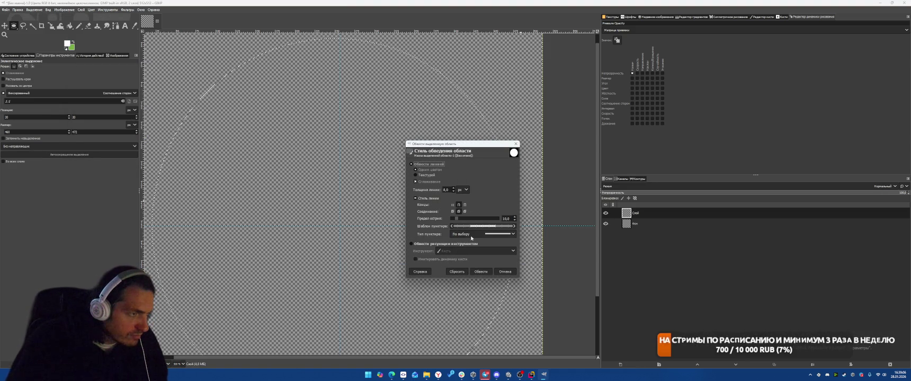
left_click(501, 235)
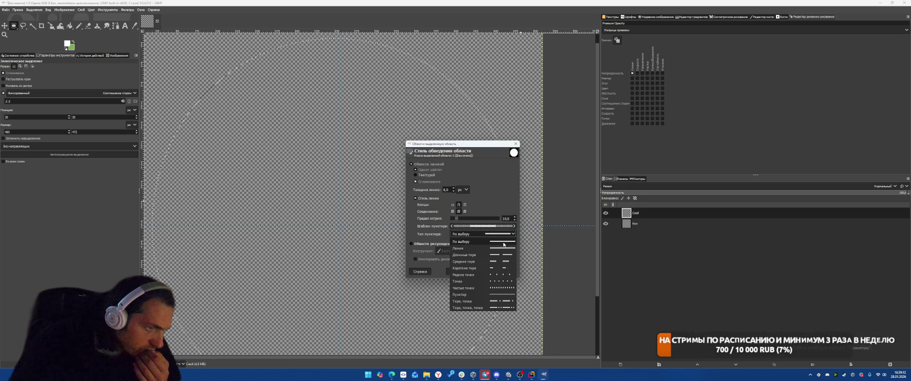
left_click(480, 255)
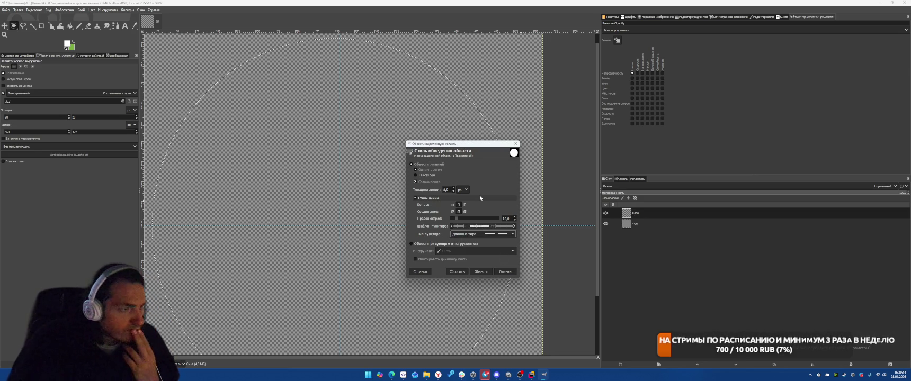
left_click(481, 272)
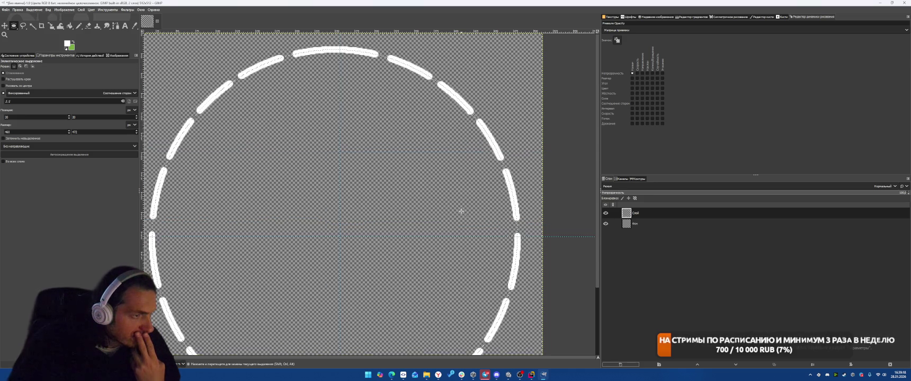
key("1")
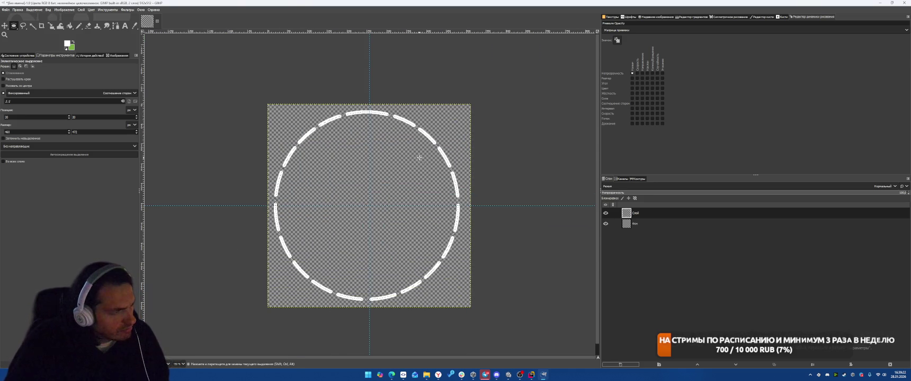
Undo the dashed stroke and drag a new circular selection nearly filling the canvas
key("ctrl+z")
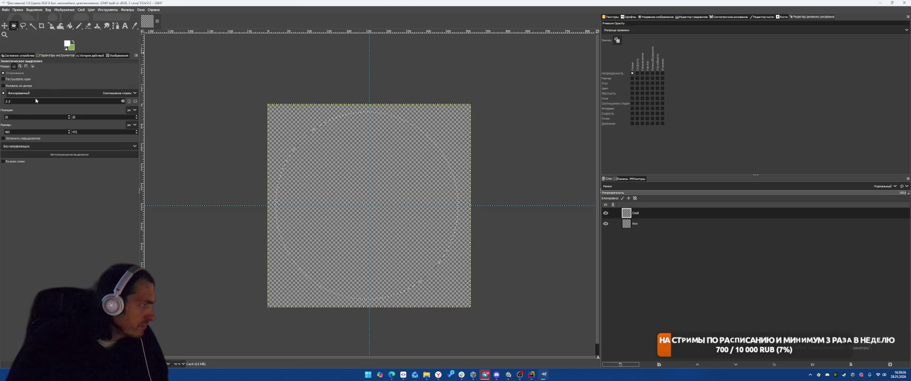
double_click(21, 117)
left_click(282, 127)
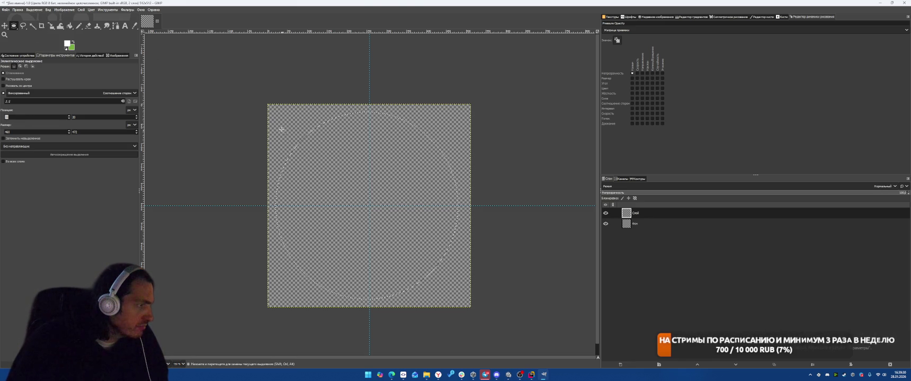
left_click_drag(282, 117, 293, 128)
left_click_drag(452, 286, 466, 300)
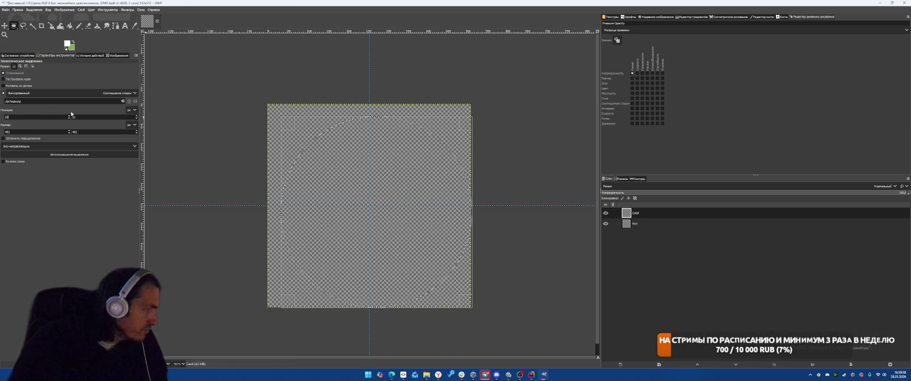
Enter position and size values for the ellipse selection, including a size of 889
type("1")
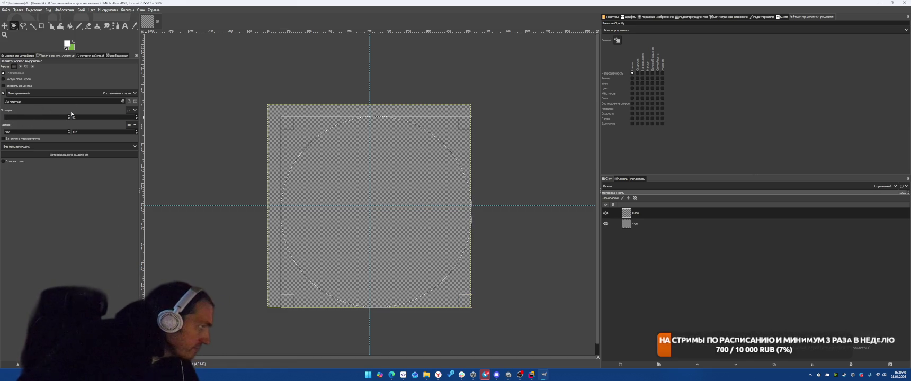
type("0")
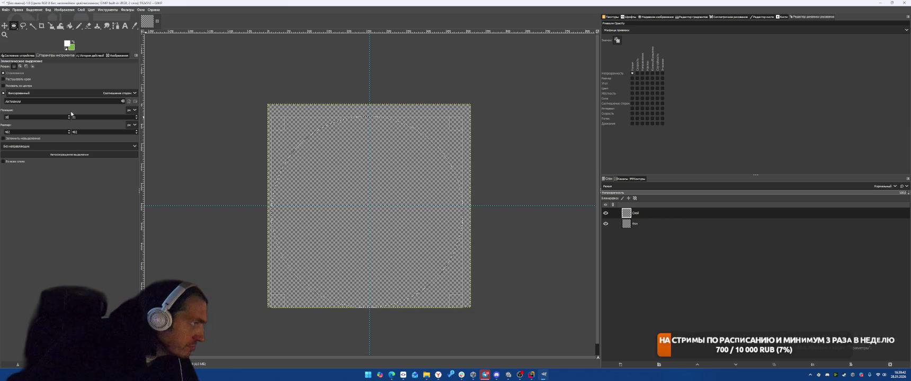
double_click(81, 116)
type("10")
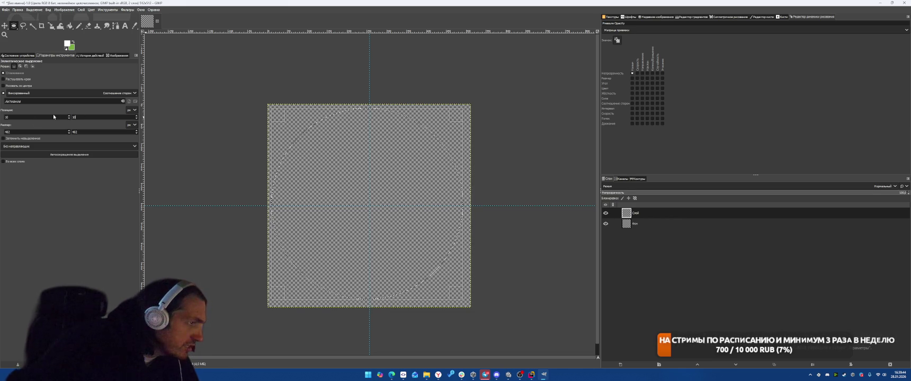
left_click(23, 132)
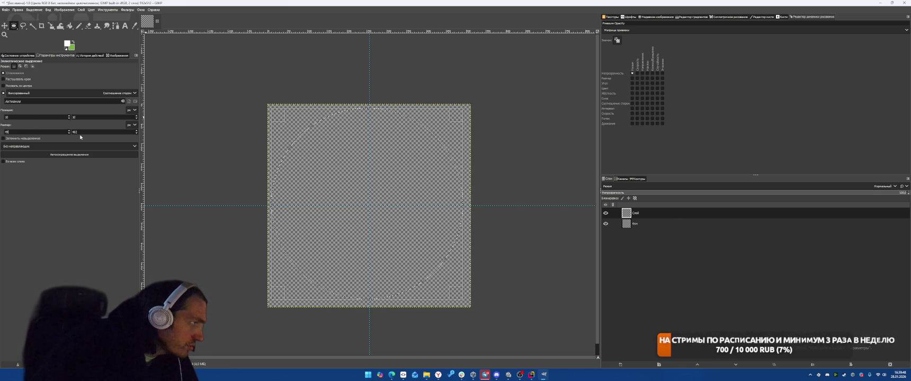
double_click(74, 116)
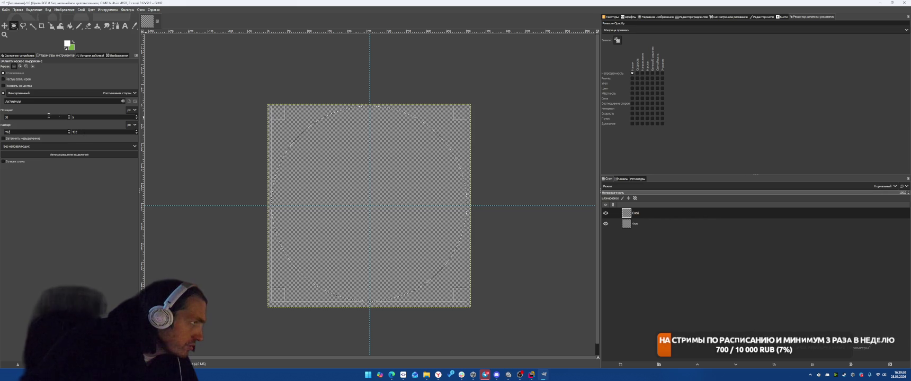
type("8")
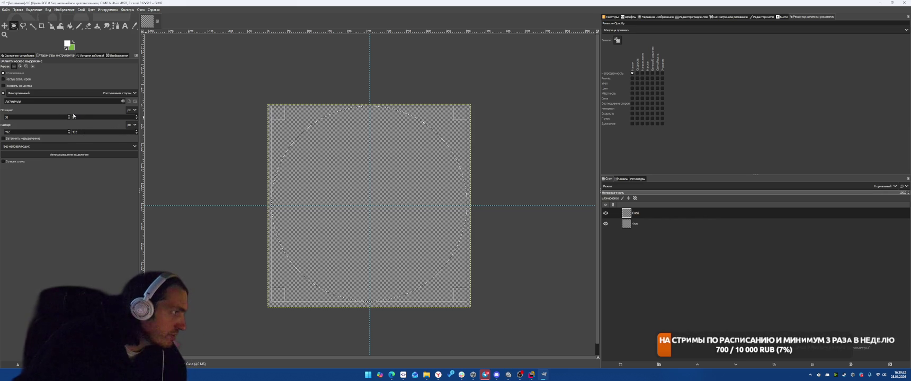
key("Return")
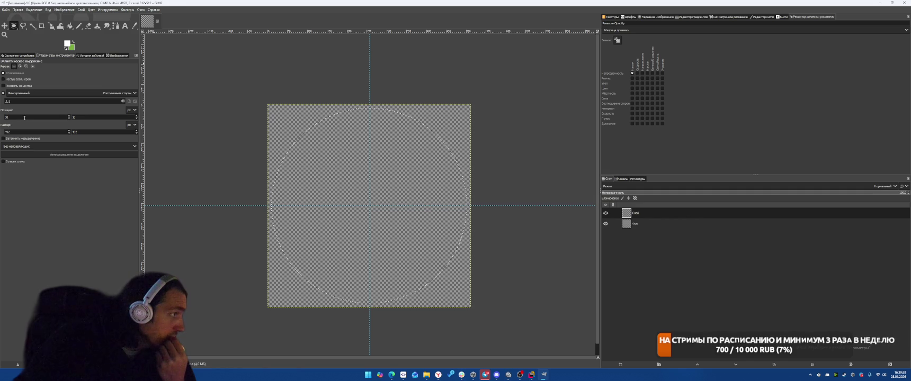
type("8")
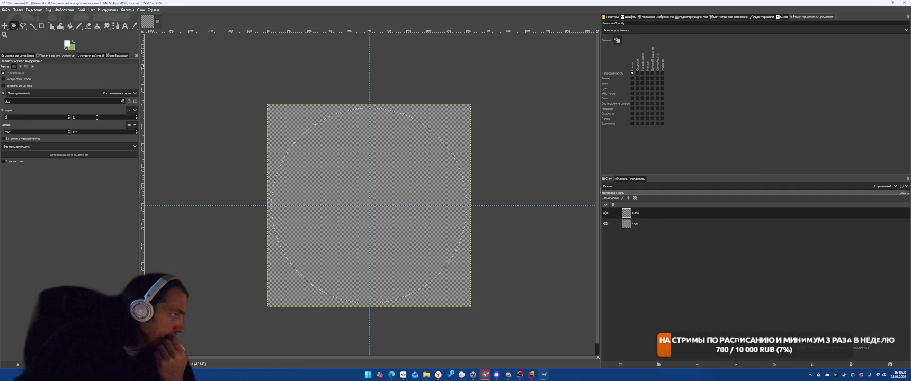
type("8")
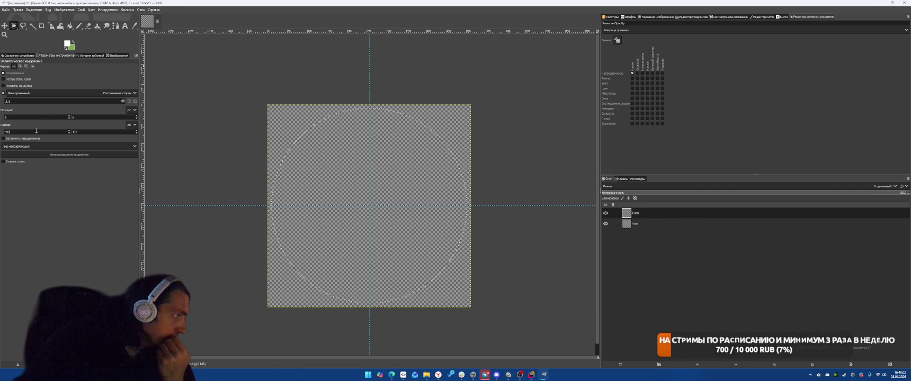
type("9")
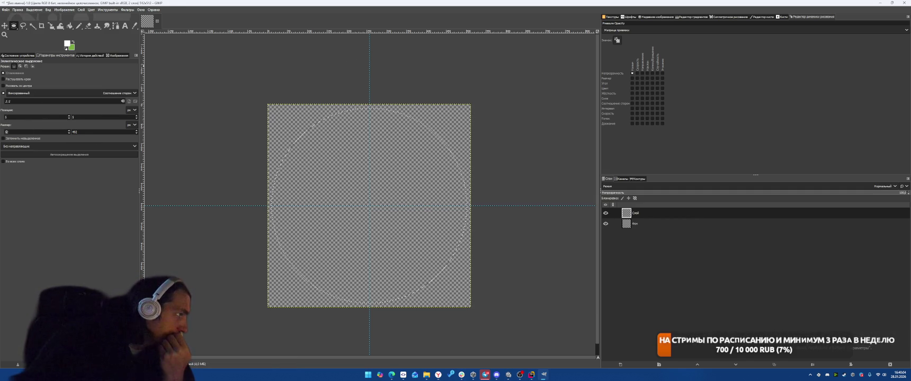
key("Tab")
type("8")
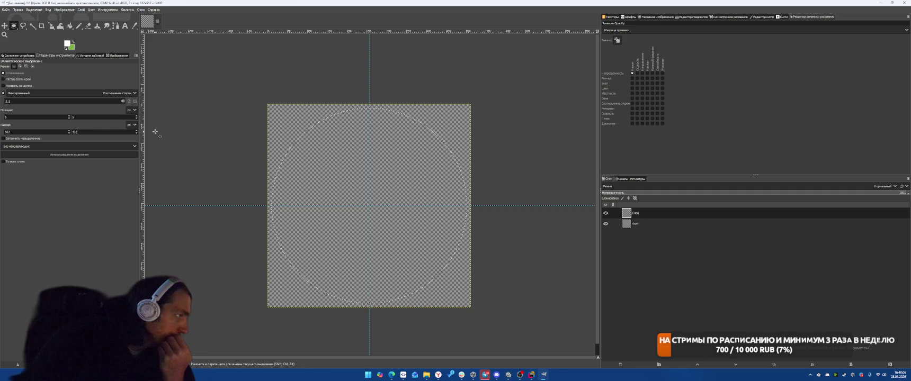
Move the circular selection to position 5, 5 and commit its size
left_click(356, 187)
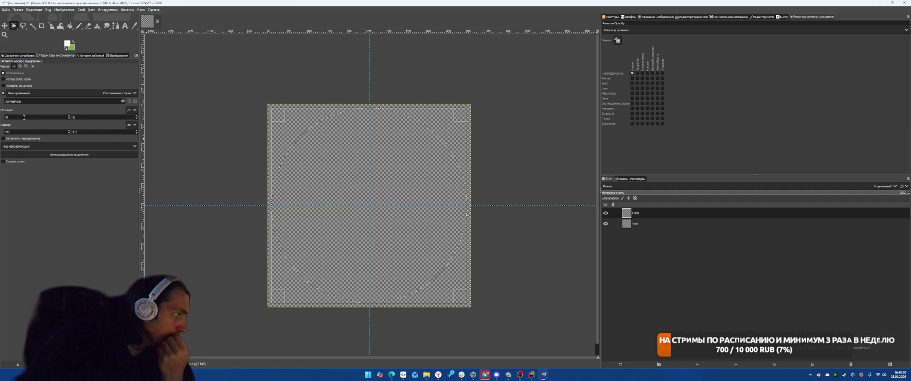
key("Tab")
key("Tab")
type("5")
key("Tab")
key("Tab")
type("2")
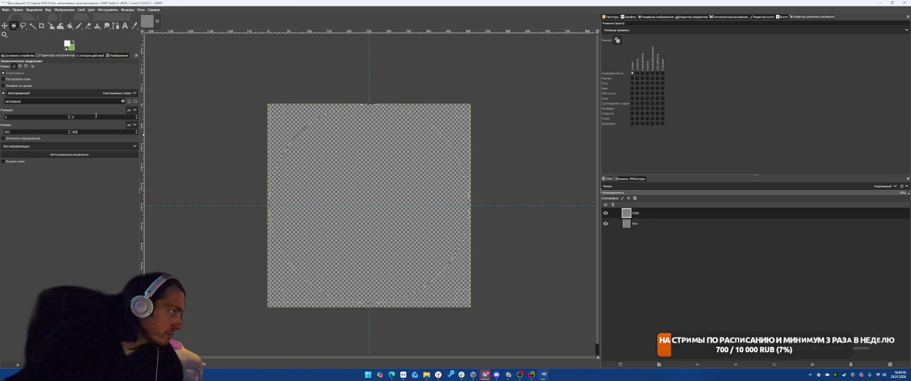
type("5")
key("Return")
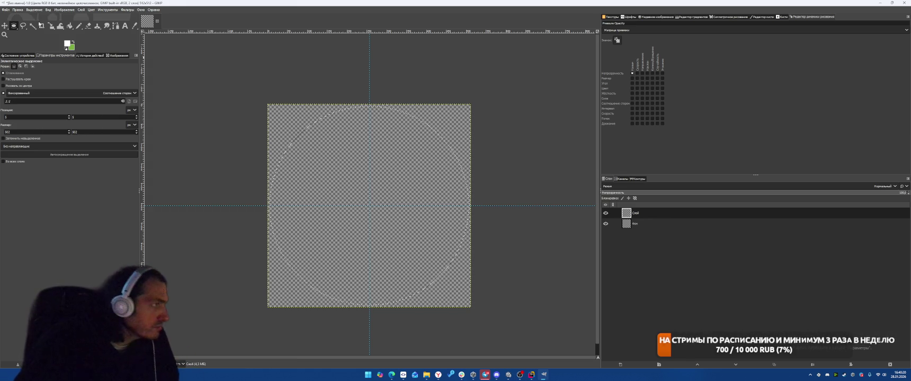
left_click(16, 10)
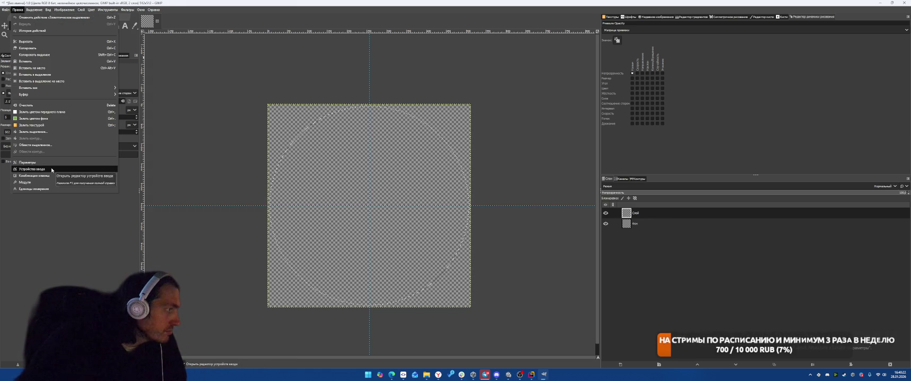
left_click(54, 145)
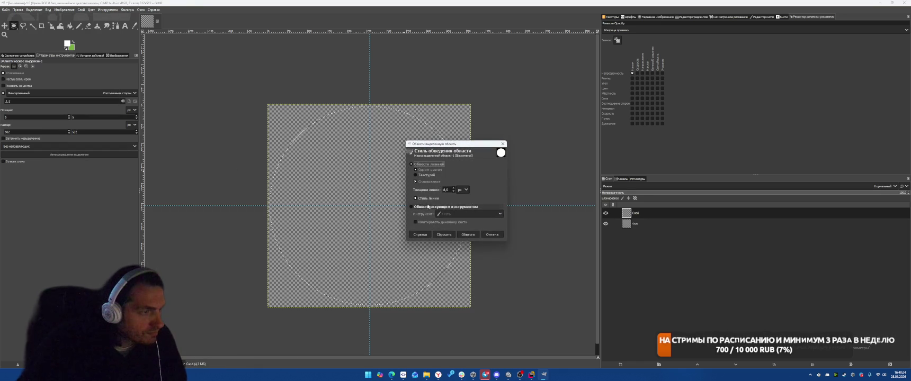
left_click(478, 198)
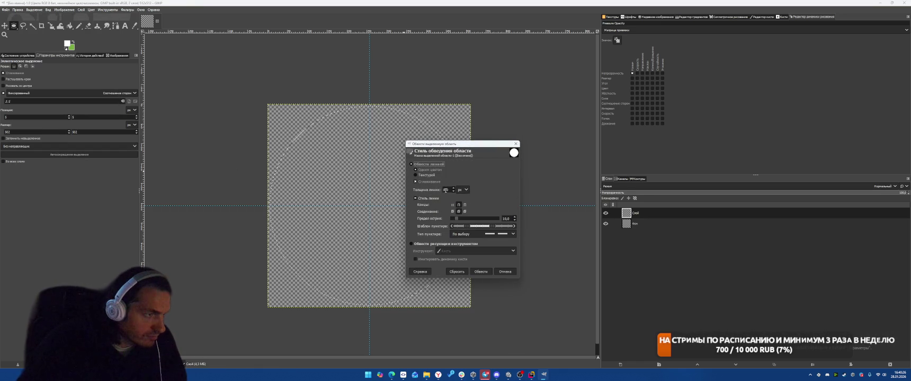
type("10")
key("Tab")
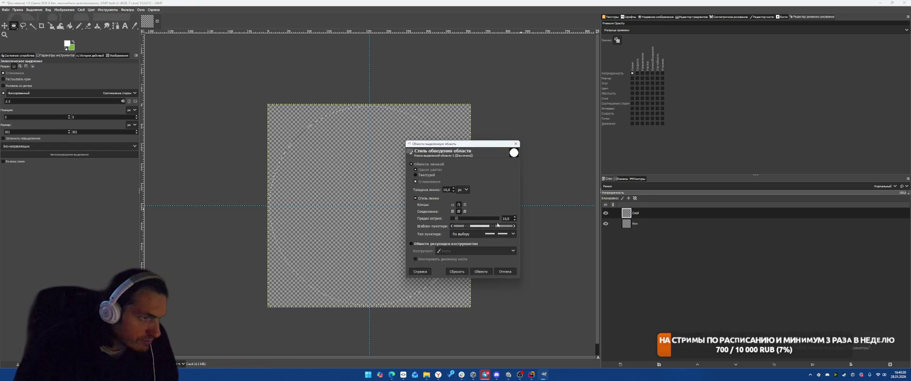
left_click_drag(455, 219, 453, 219)
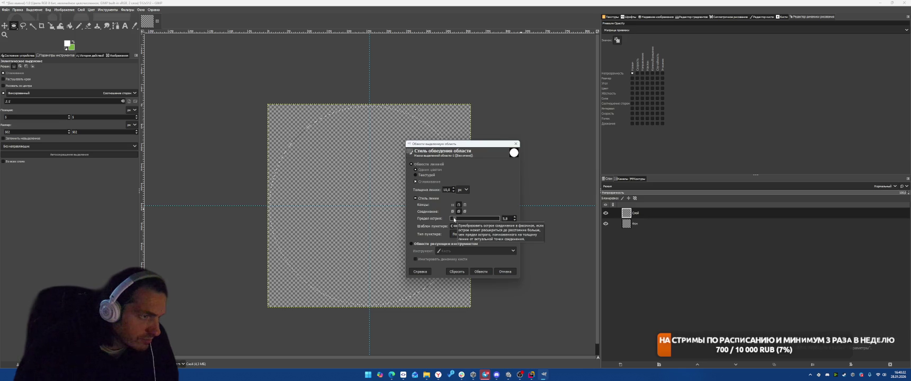
left_click(478, 272)
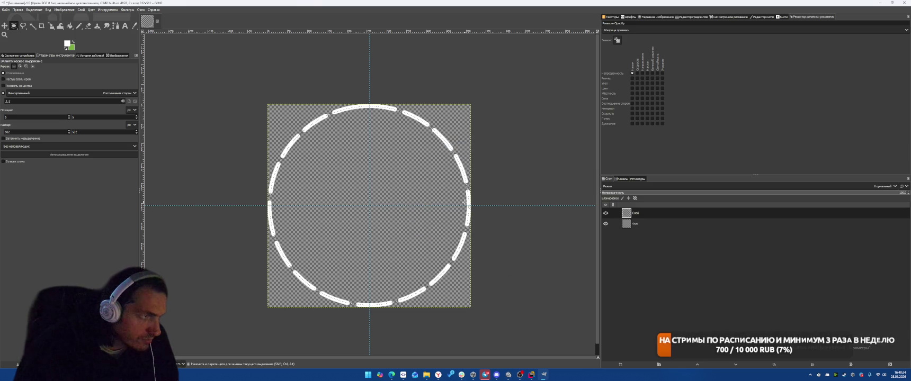
key("ctrl")
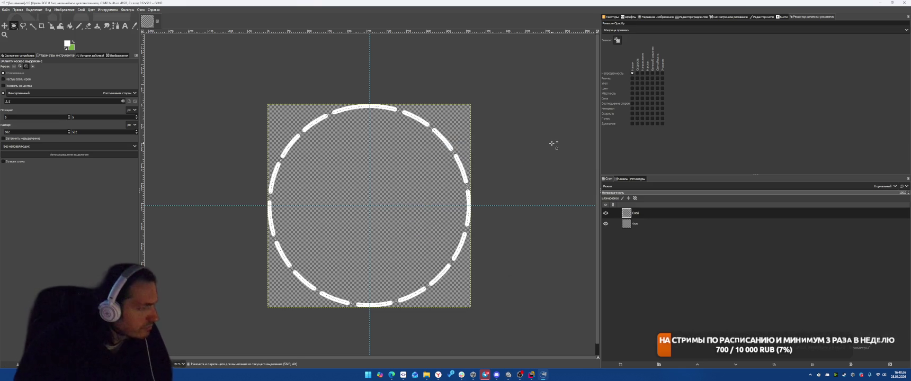
key("ctrl+z")
left_click(17, 9)
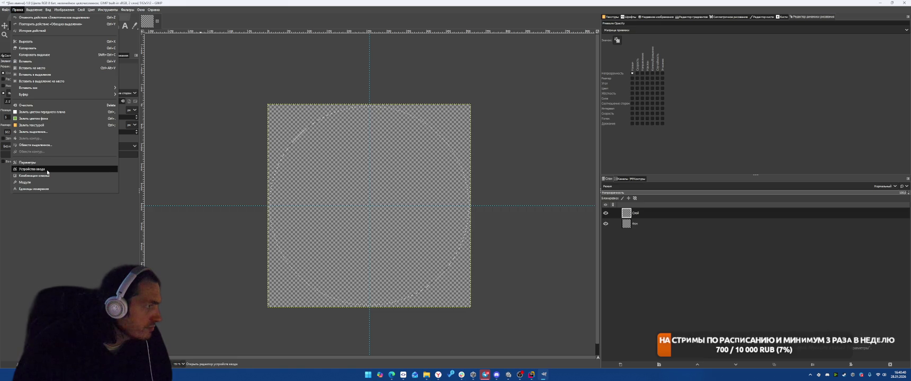
left_click(35, 145)
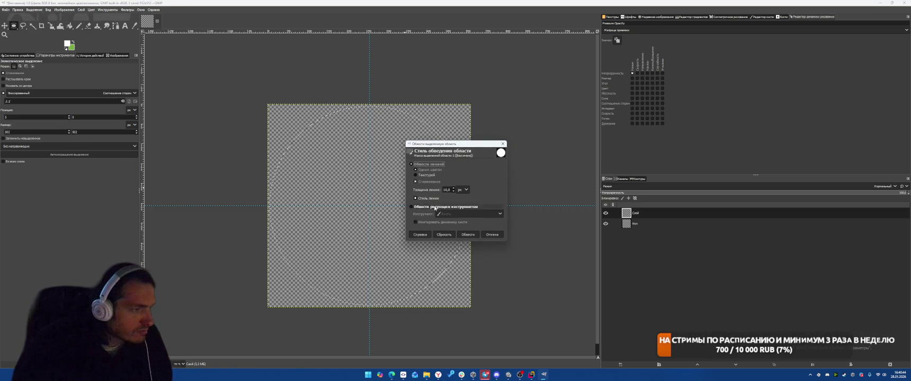
left_click(483, 234)
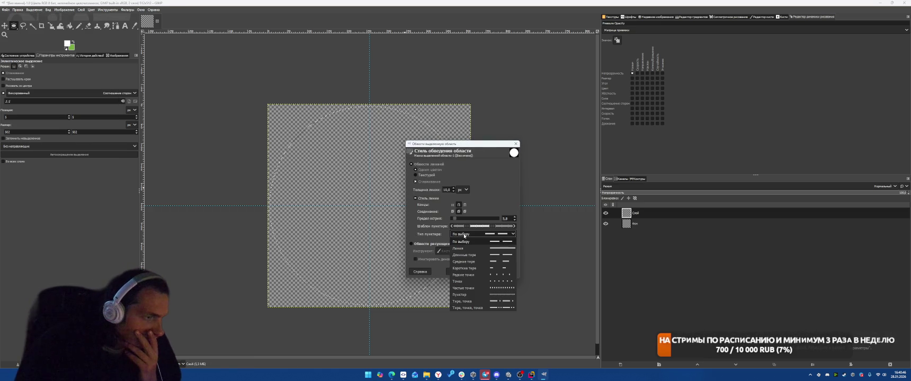
left_click(485, 288)
left_click(506, 272)
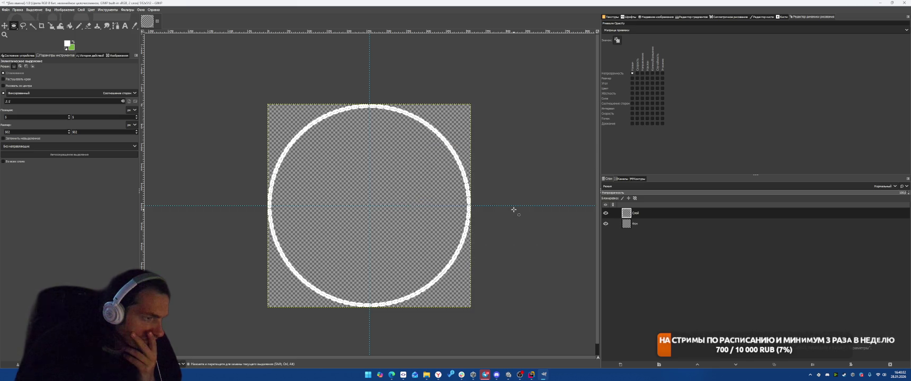
key("ctrl+z")
left_click(17, 9)
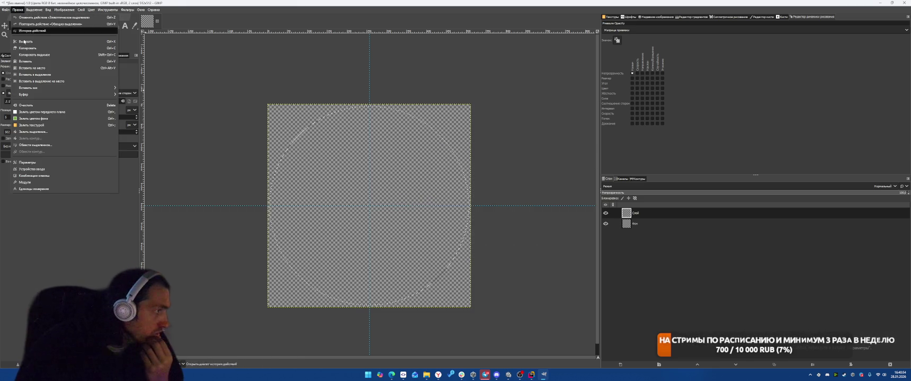
Try the short dashes preset and hand-edit the dash pattern for the selection stroke
left_click(35, 145)
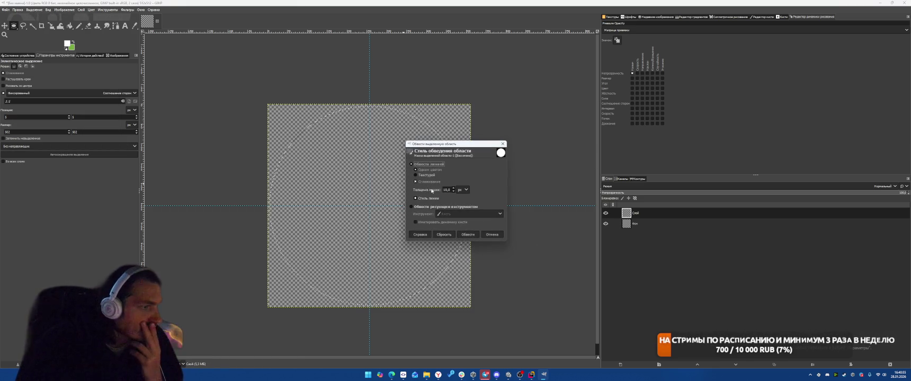
left_click(435, 199)
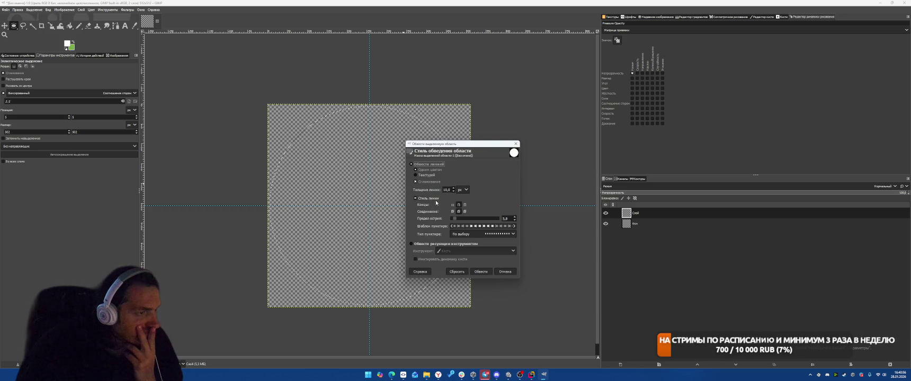
left_click(465, 233)
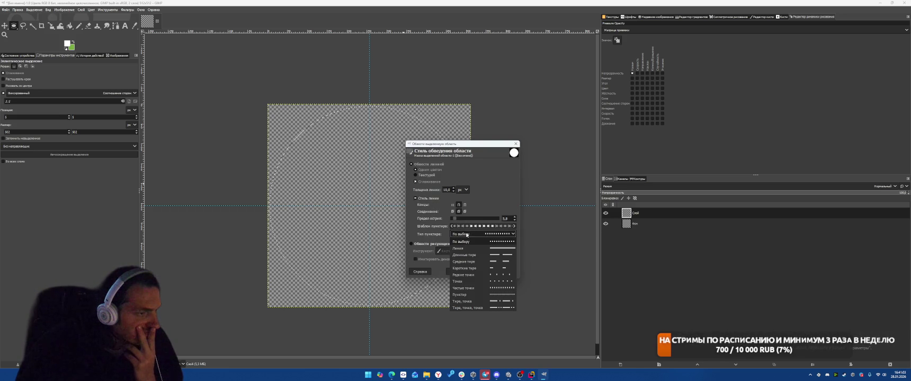
left_click(471, 269)
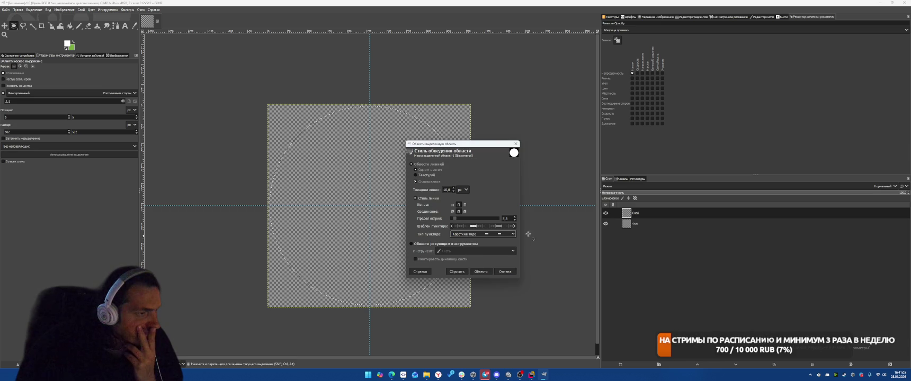
left_click(458, 227)
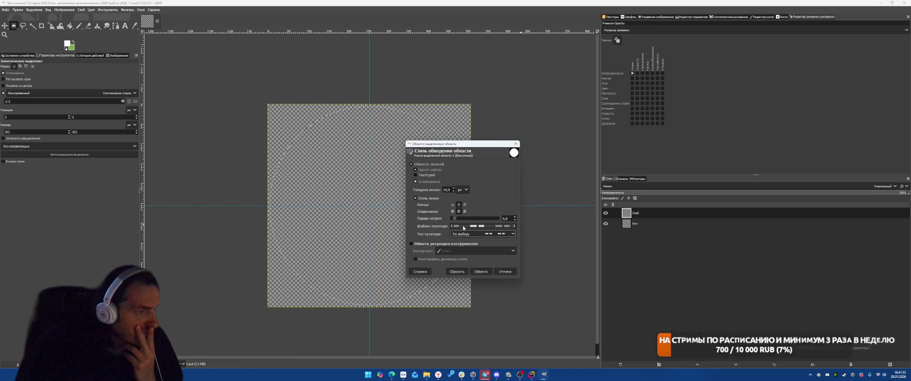
left_click_drag(457, 228, 512, 226)
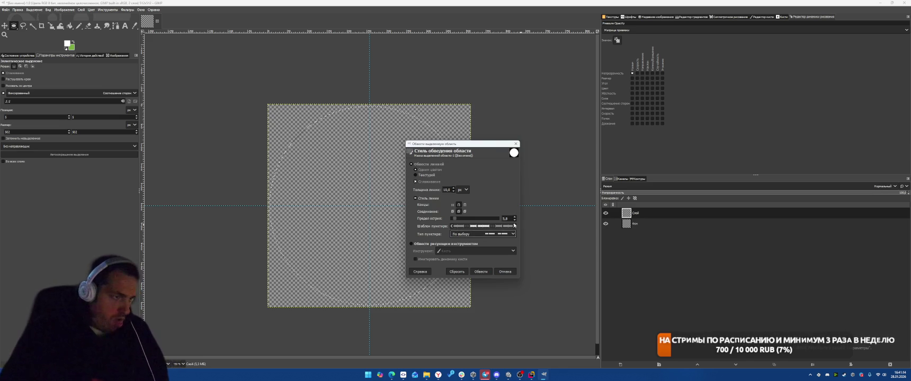
Stroke the circle as a white ring with the long dashes preset, then undo it
left_click(491, 234)
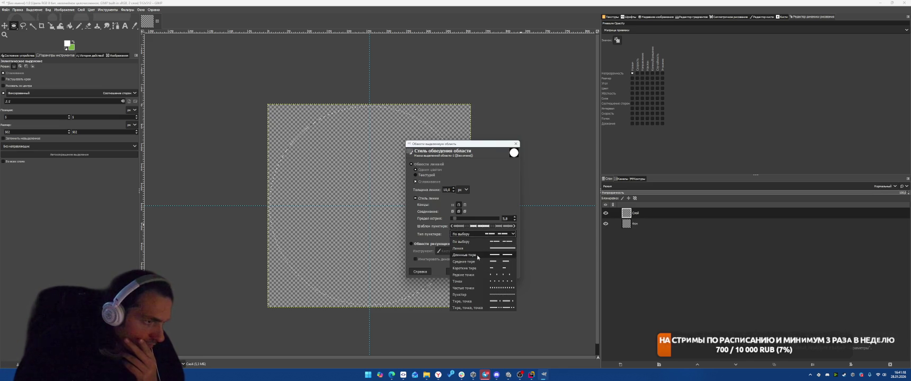
left_click(479, 256)
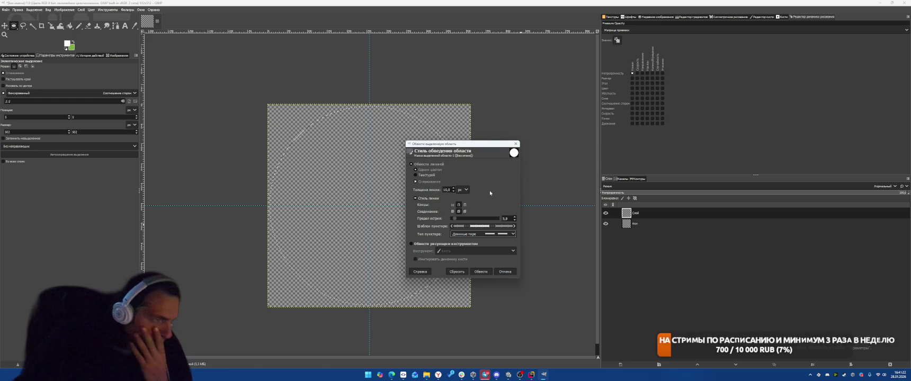
left_click(482, 271)
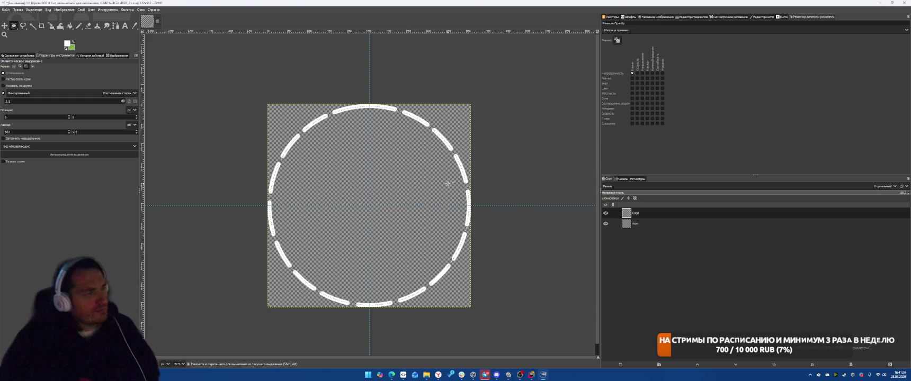
key("ctrl+z")
Restroke the circle with the Длинные тире long-dash preset and a miter limit of 0
left_click(17, 10)
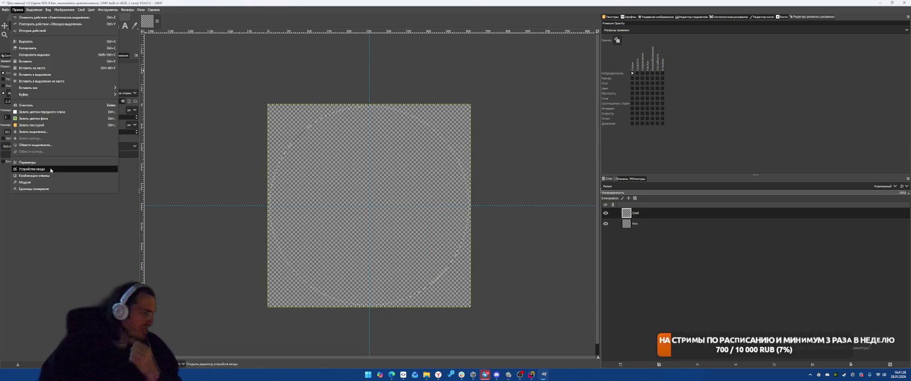
left_click(37, 145)
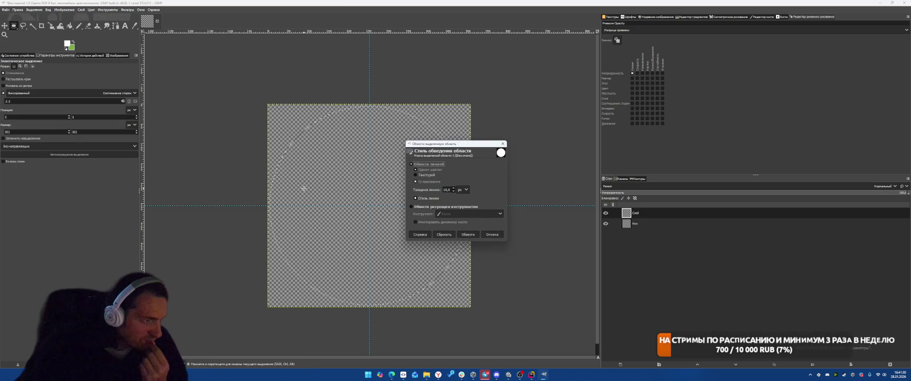
left_click(444, 199)
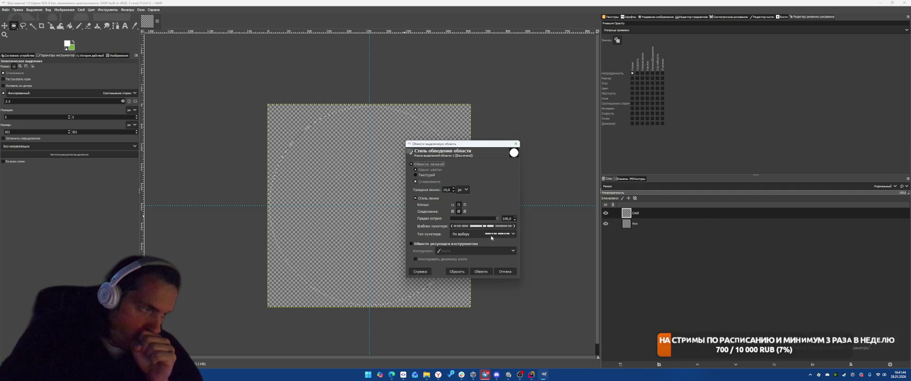
left_click(490, 235)
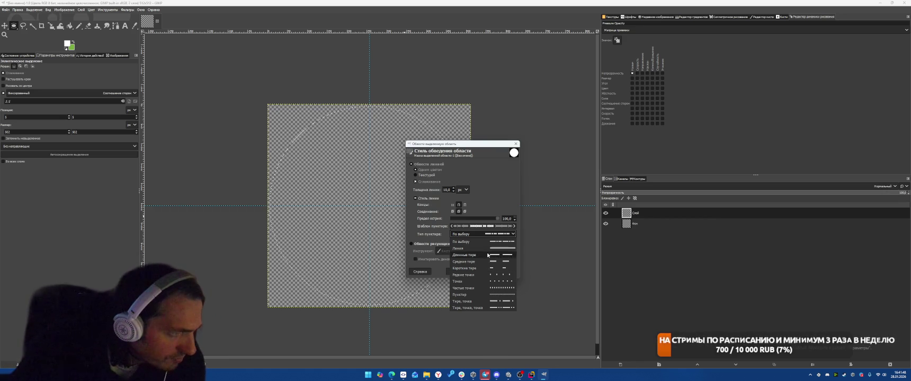
left_click(490, 255)
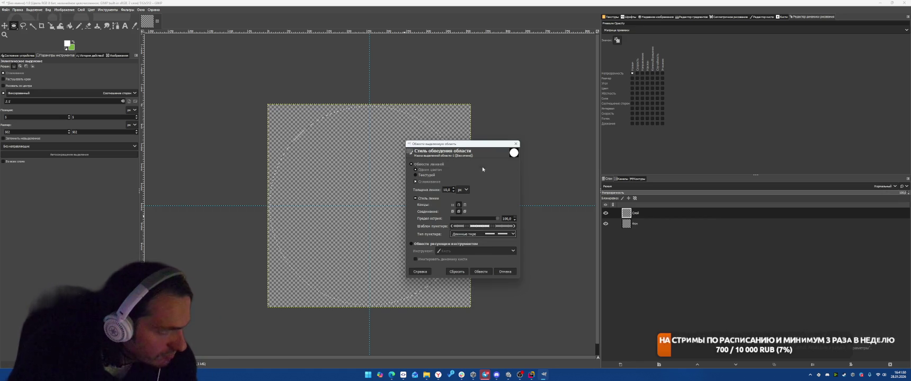
left_click_drag(498, 219, 443, 220)
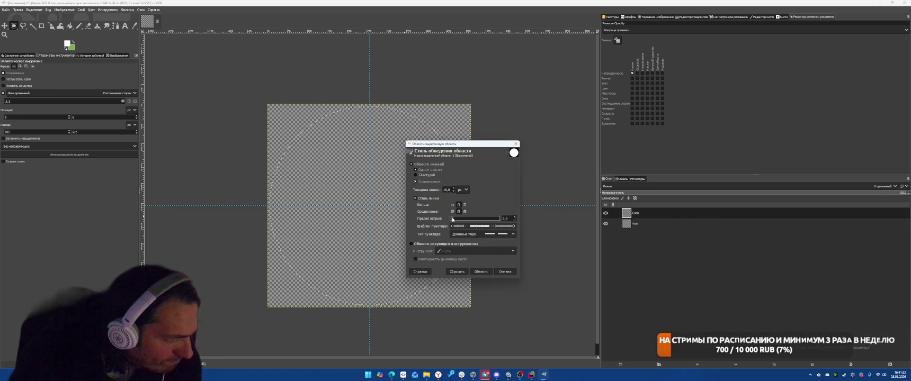
left_click(483, 272)
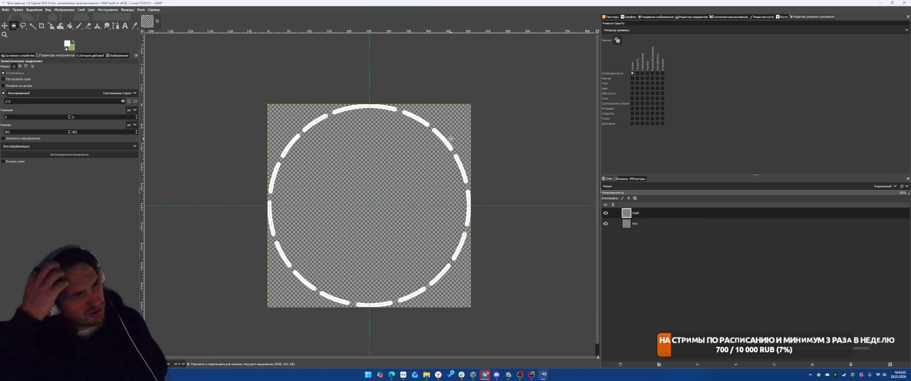
left_click(18, 9)
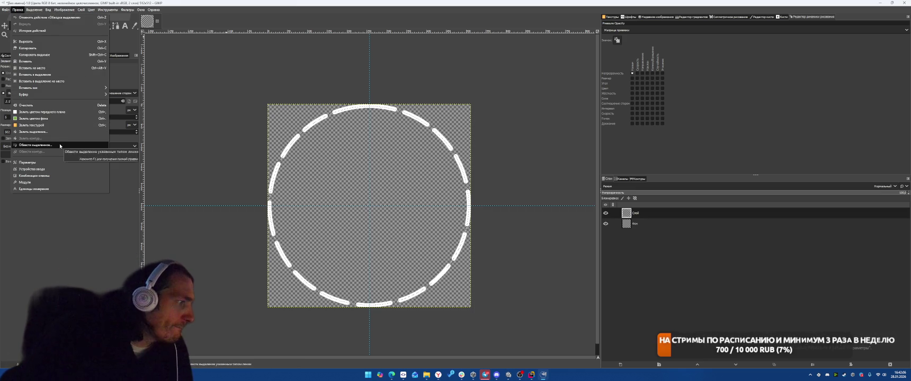
Undo the long-dash ring and restroke the circle with the Частые точки dense-dots preset
key("ctrl+z")
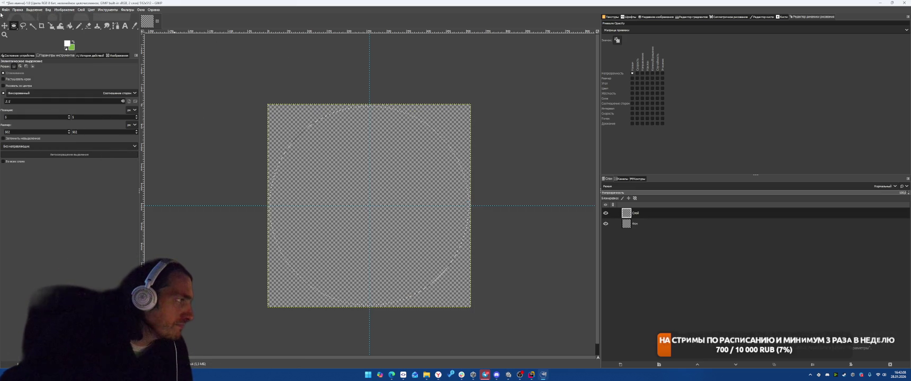
left_click(18, 10)
left_click(35, 144)
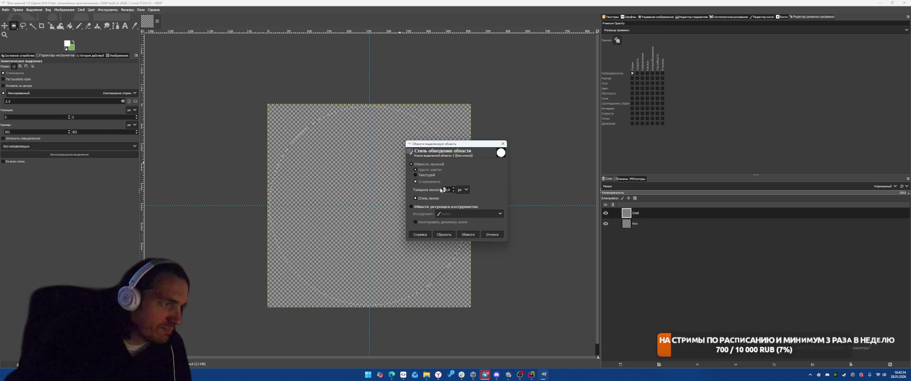
type("5")
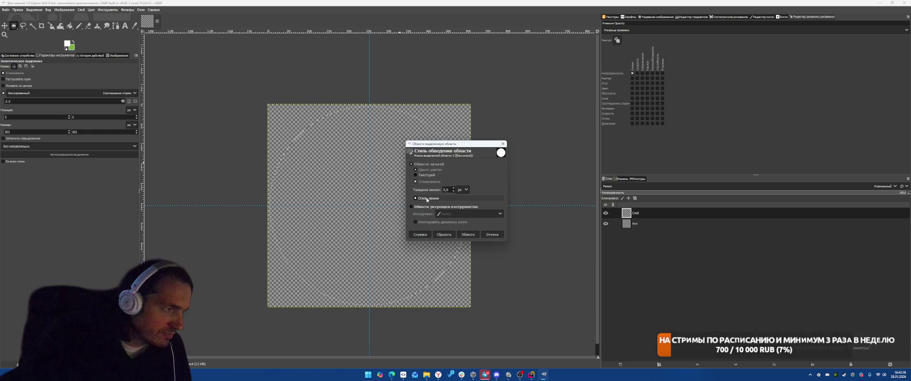
left_click(433, 198)
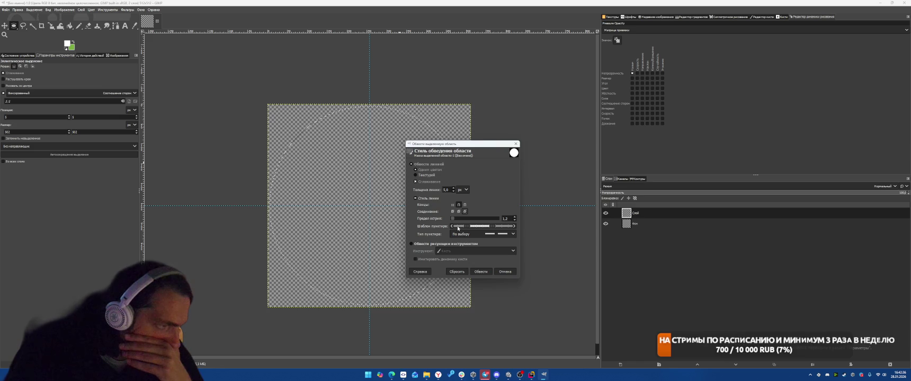
left_click_drag(456, 229, 452, 228)
left_click(452, 228)
left_click_drag(452, 228, 470, 228)
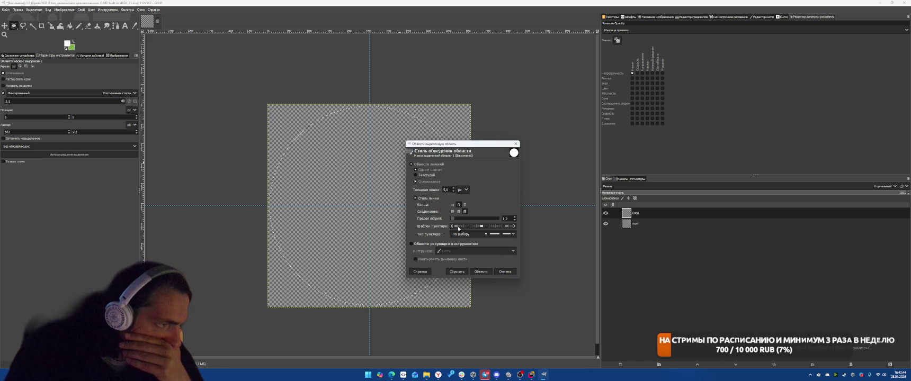
left_click(462, 228)
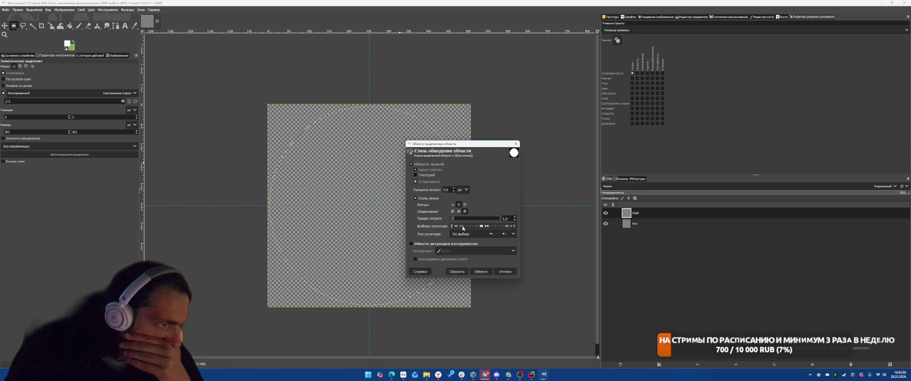
left_click(471, 234)
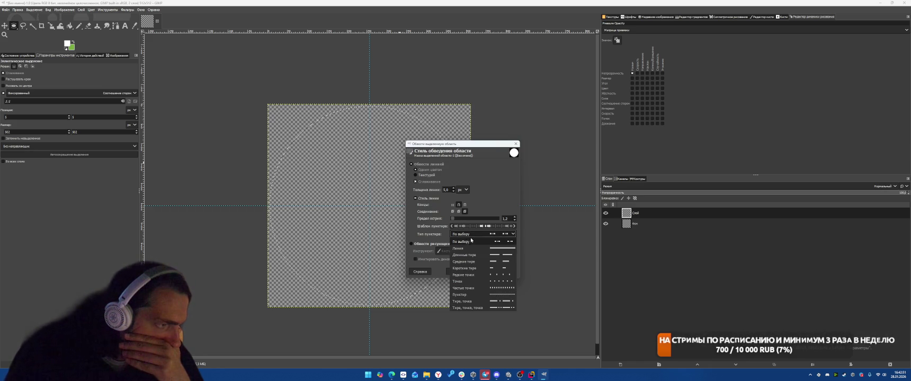
left_click(478, 289)
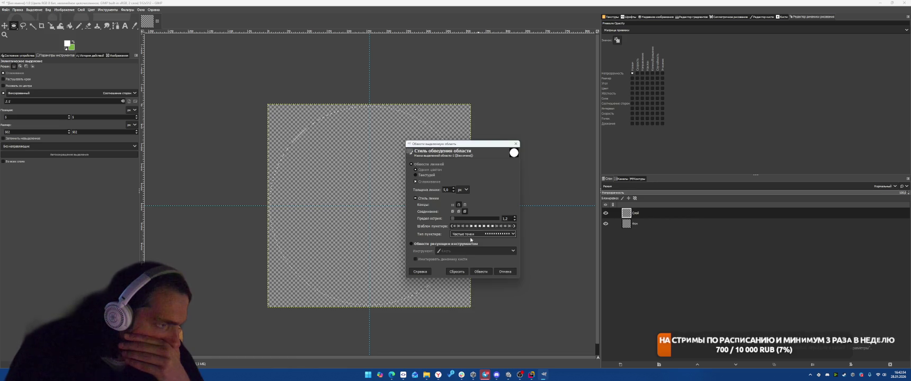
left_click(480, 272)
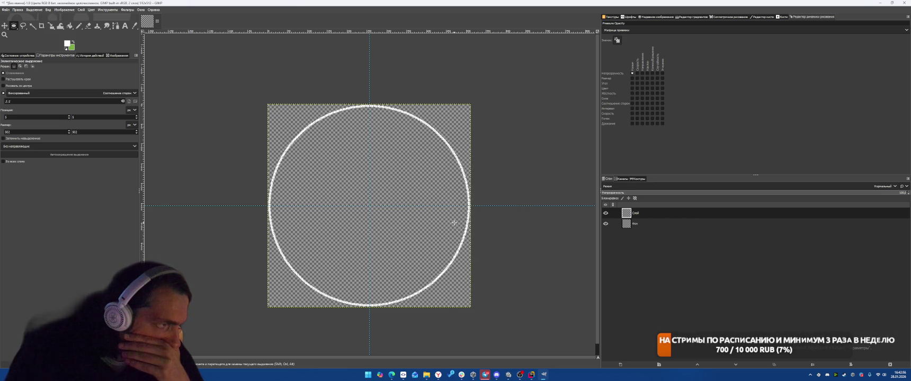
Undo the dense-dot ring and stroke the circle with Редкие точки sparse dots
key("ctrl+z")
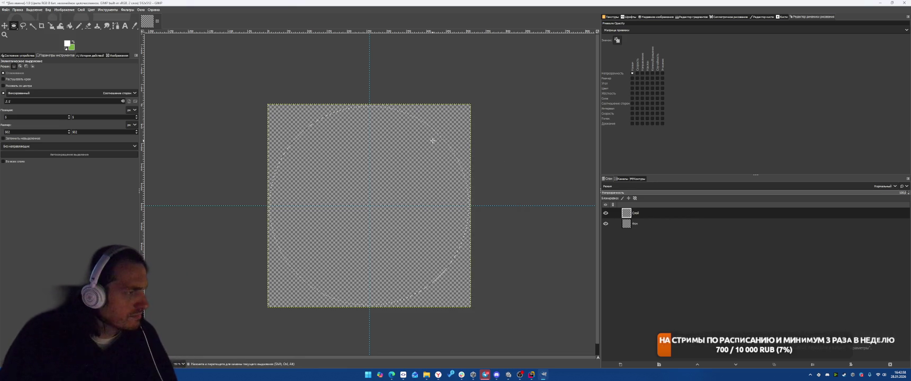
left_click(17, 10)
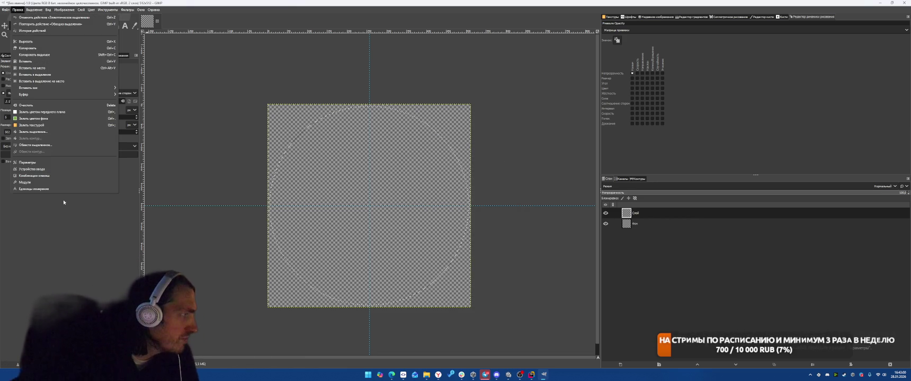
left_click(54, 144)
left_click(426, 198)
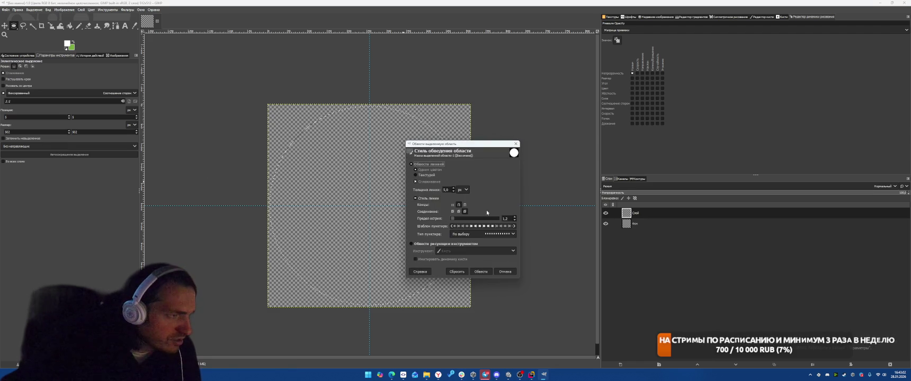
left_click(468, 235)
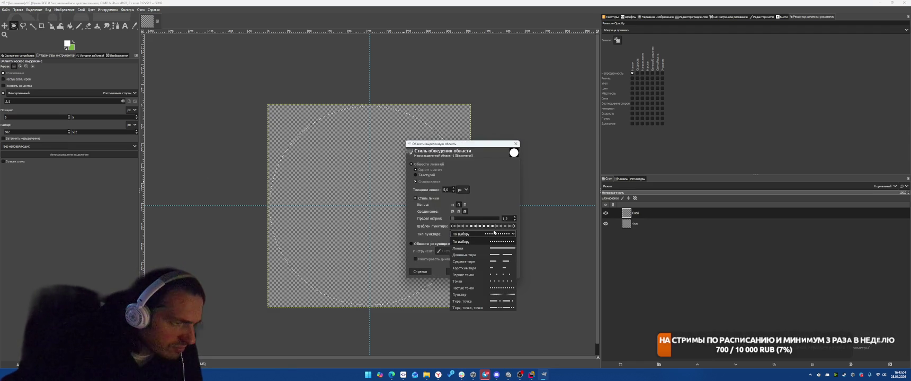
left_click(480, 275)
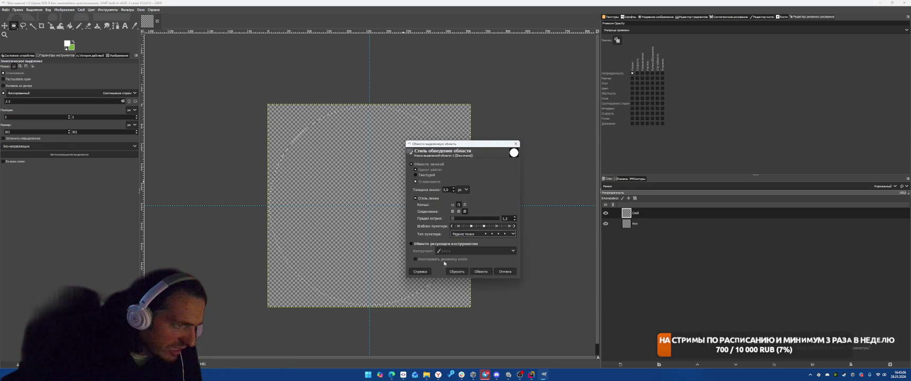
left_click(479, 272)
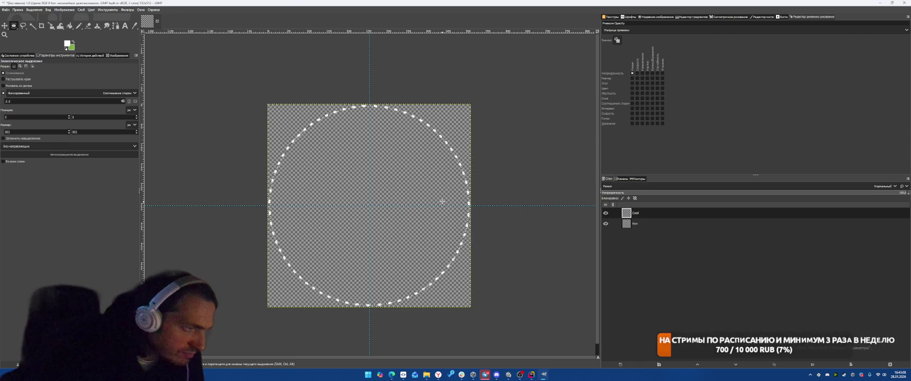
Undo it and try stroking the circle with the Пунктир dash preset instead
key("ctrl+z")
left_click(18, 9)
mouse_move(27, 9)
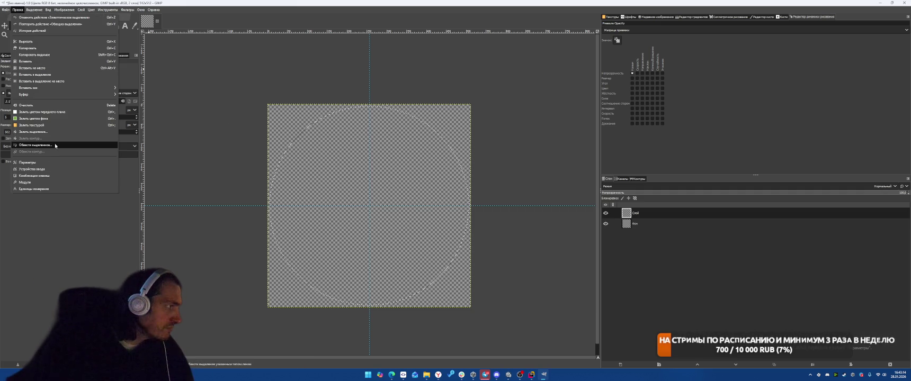
left_click(51, 145)
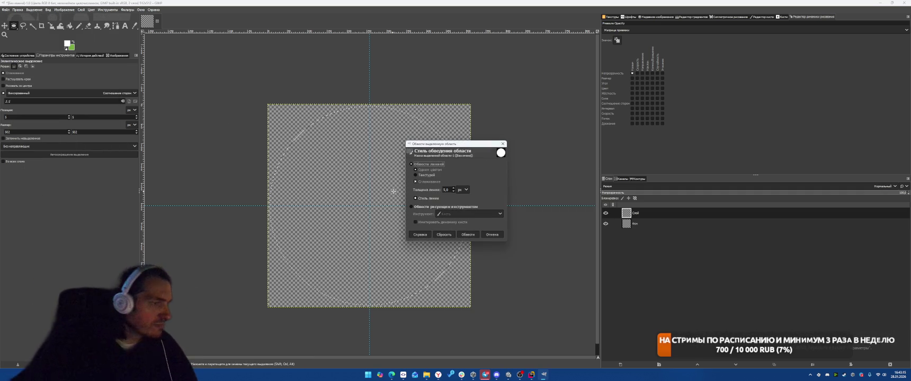
left_click(434, 198)
left_click(469, 235)
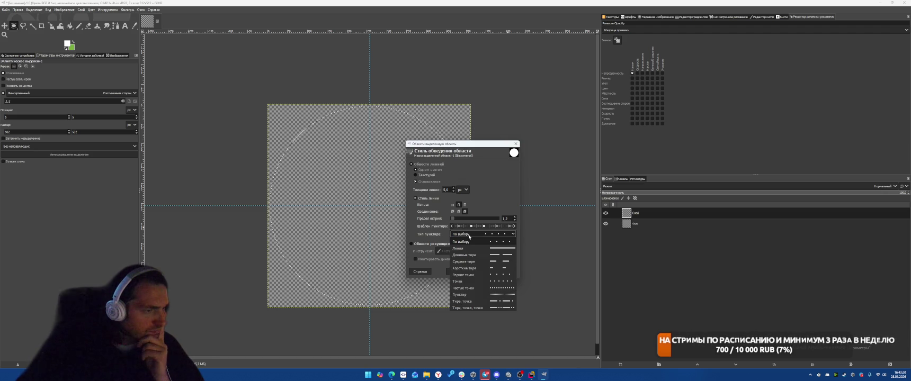
left_click(474, 295)
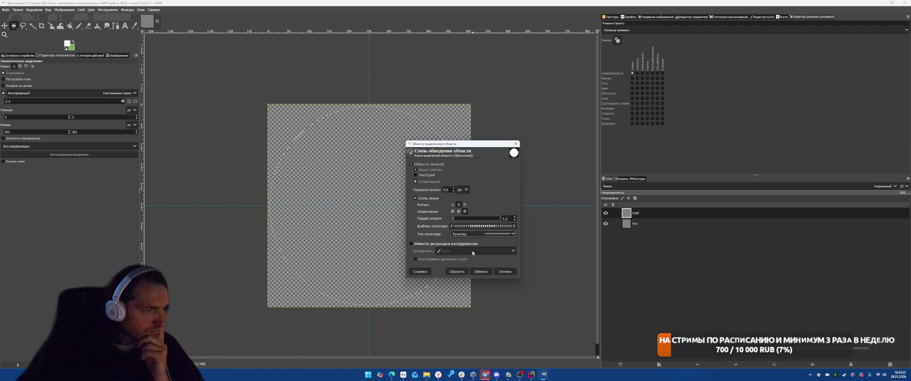
left_click(481, 271)
Undo again and restroke the circle with the Редкие точки sparse-dots preset
key("ctrl+z")
left_click(34, 9)
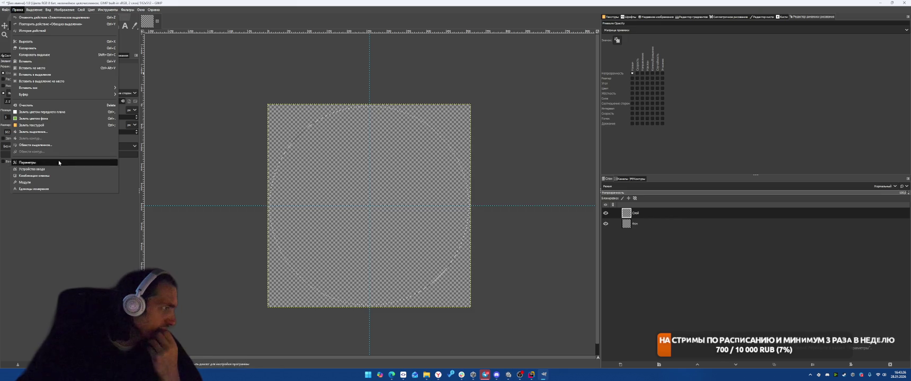
left_click(111, 157)
left_click(421, 199)
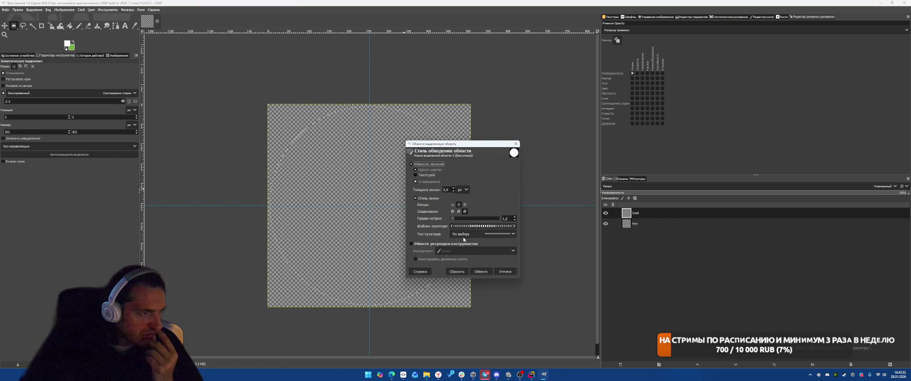
left_click(464, 236)
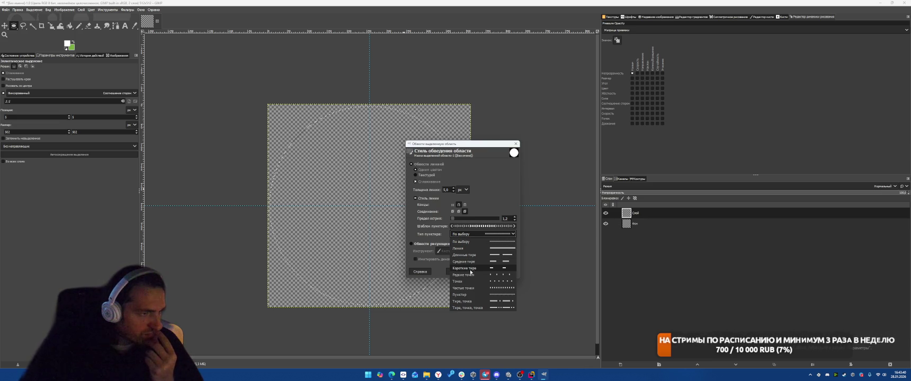
left_click(470, 275)
left_click(481, 270)
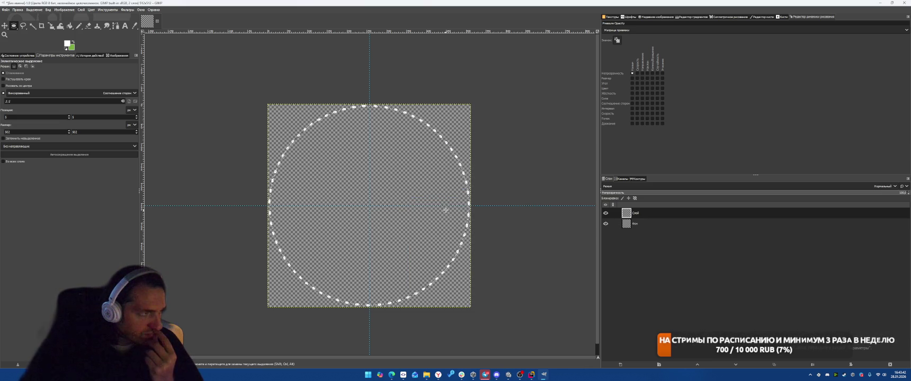
left_click(6, 9)
Save the image as radius.xcf
left_click(26, 62)
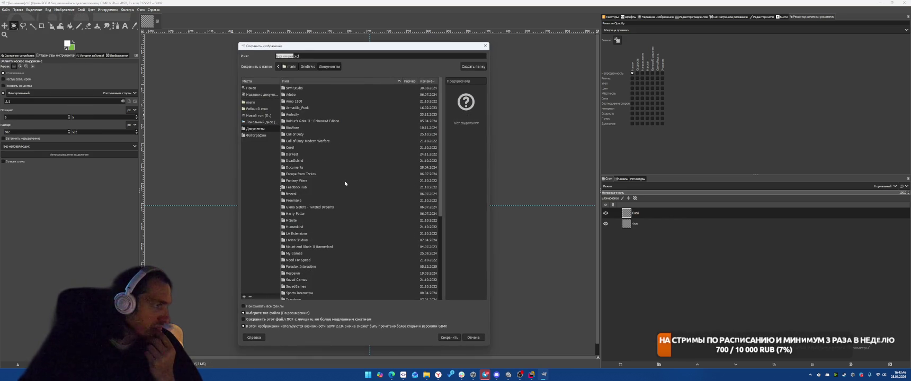
type("radius")
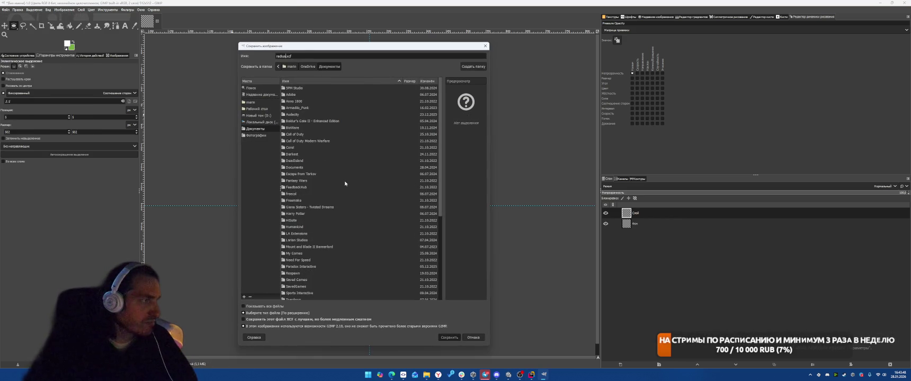
key("Return")
Start exporting radius.png and browse the Projects folder on the C: drive
left_click(6, 10)
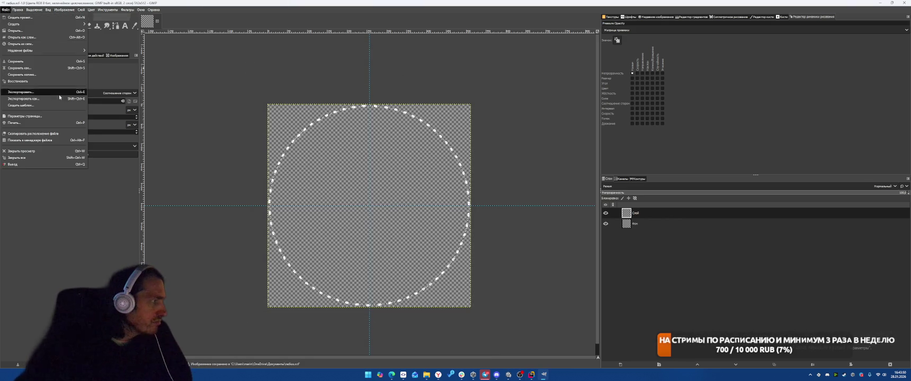
left_click(59, 94)
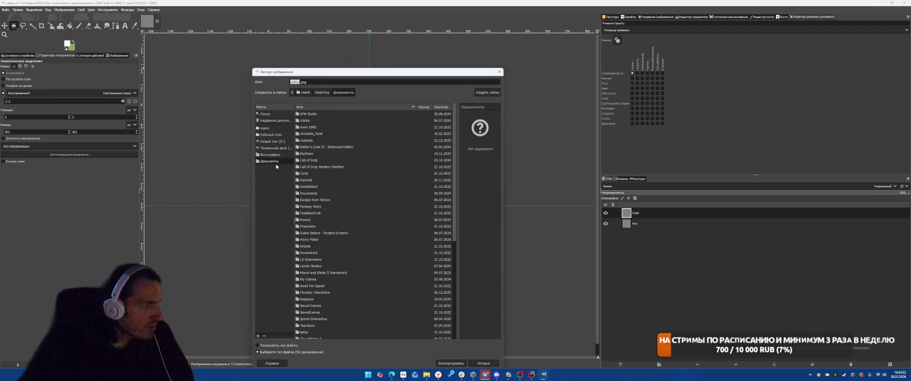
left_click(281, 148)
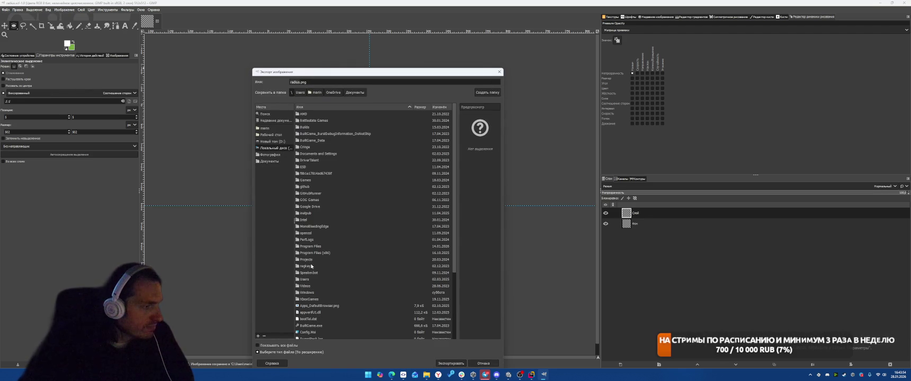
double_click(311, 259)
scroll(368, 201, "down", 5)
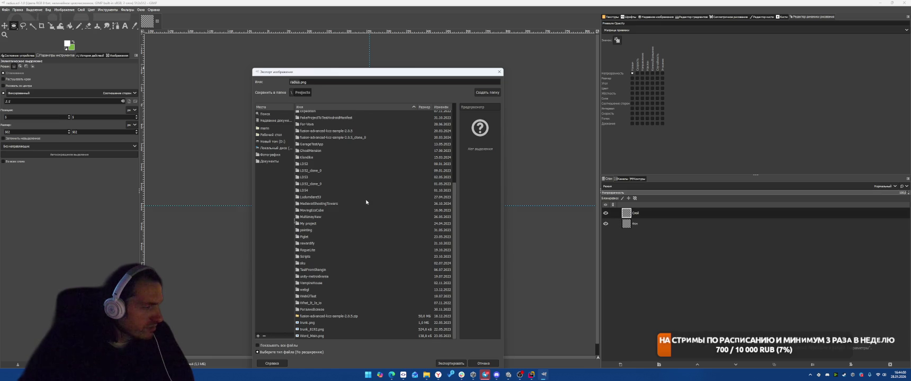
scroll(366, 202, "up", 5)
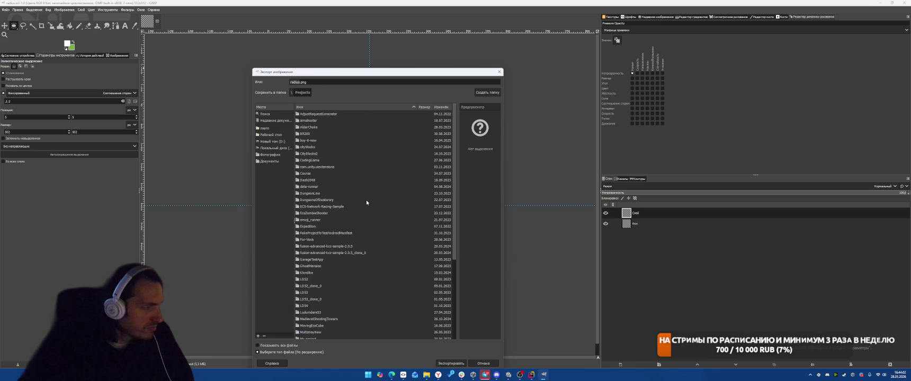
scroll(368, 203, "down", 5)
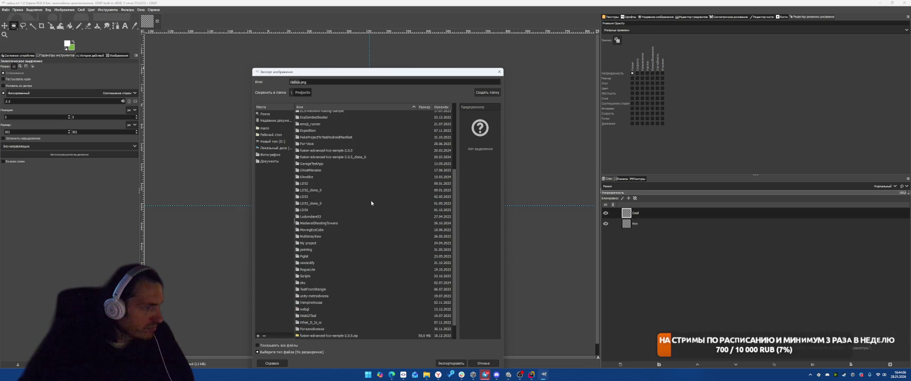
scroll(372, 201, "up", 5)
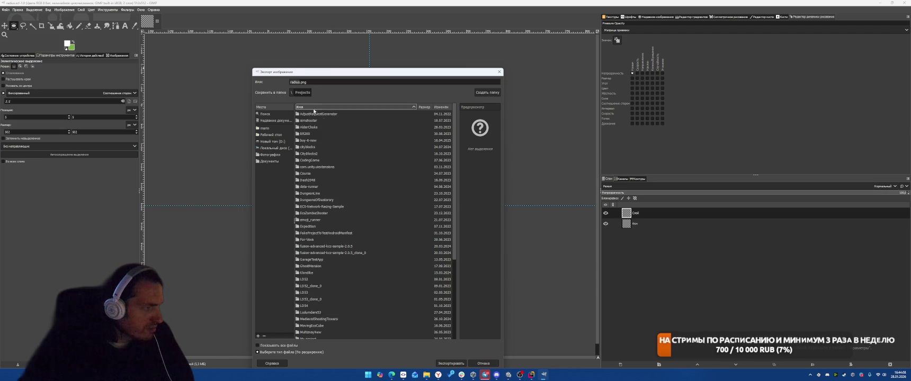
scroll(357, 182, "down", 5)
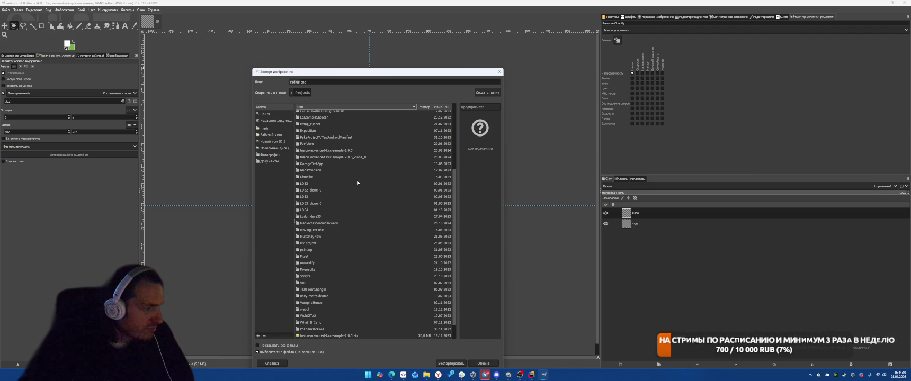
Export radius.png into D: Projects/TowerOfChaos/Assets/Textures
left_click(271, 142)
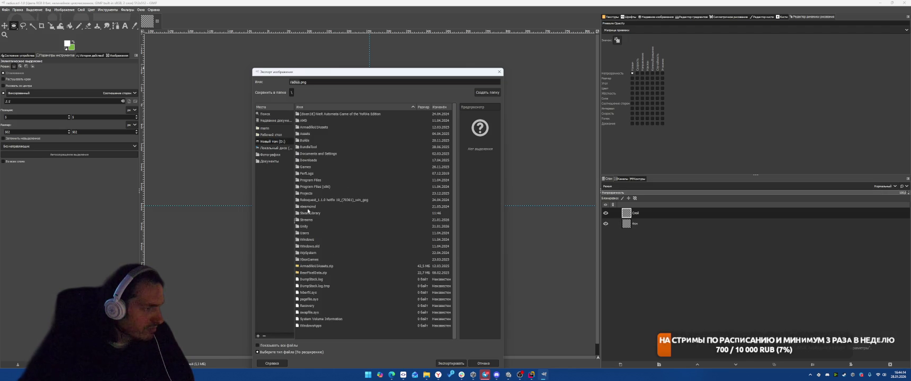
double_click(308, 194)
scroll(371, 200, "down", 5)
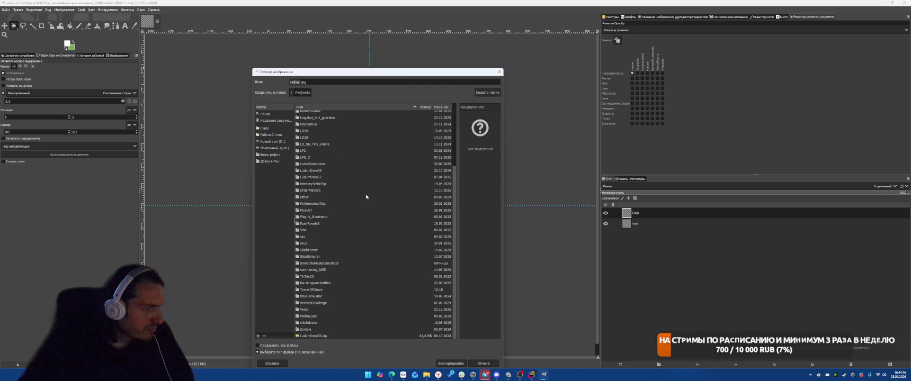
double_click(339, 290)
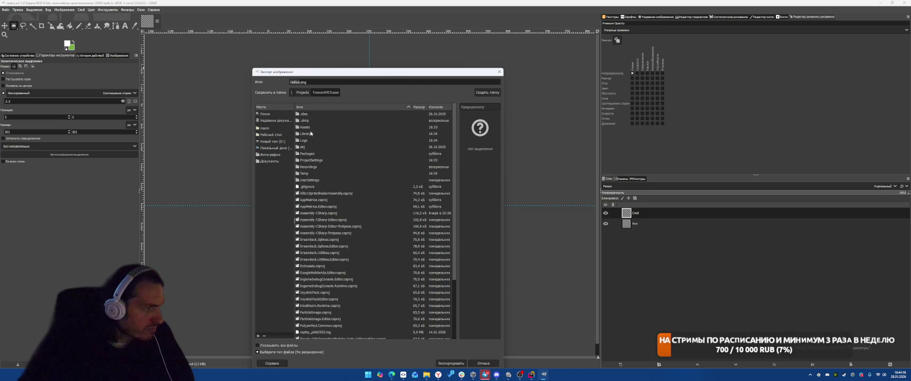
double_click(309, 127)
scroll(314, 221, "down", 5)
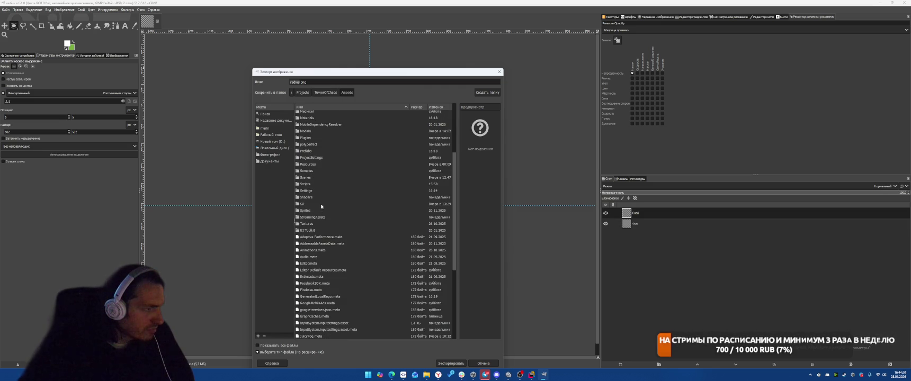
double_click(311, 225)
left_click(451, 364)
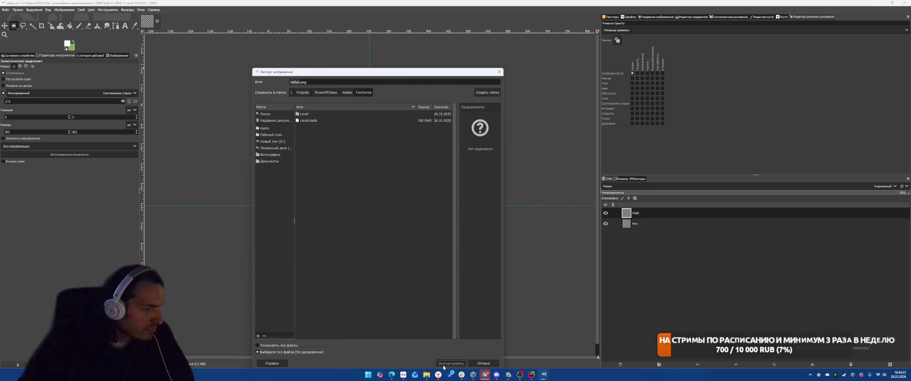
Confirm the PNG export of radius.png and switch back to Unity
mouse_move(485, 377)
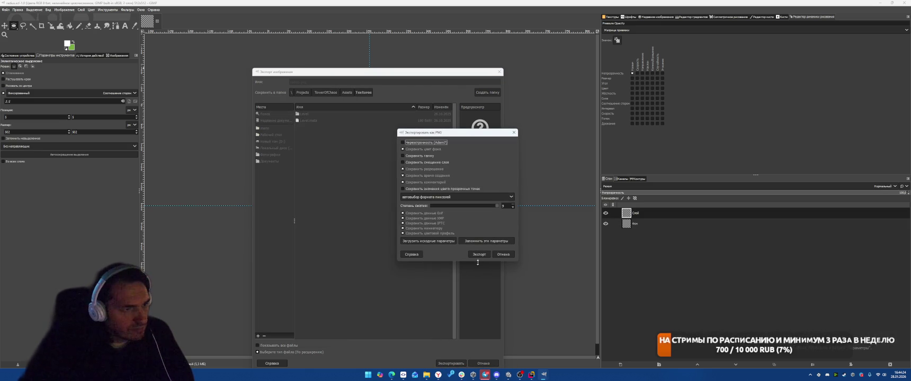
key("Return")
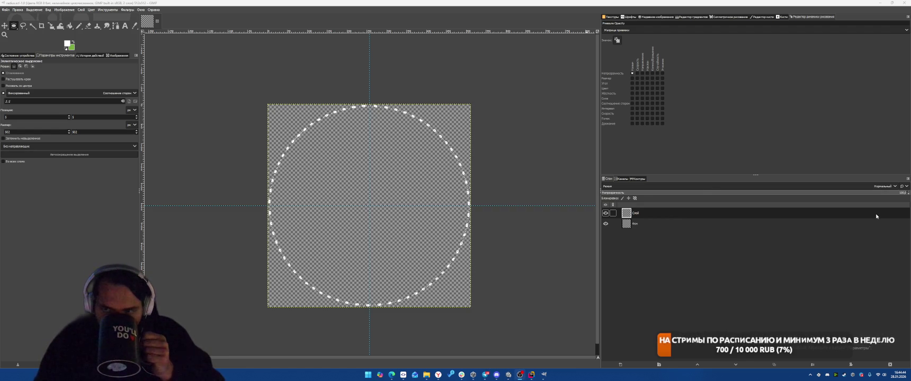
key("alt+Tab")
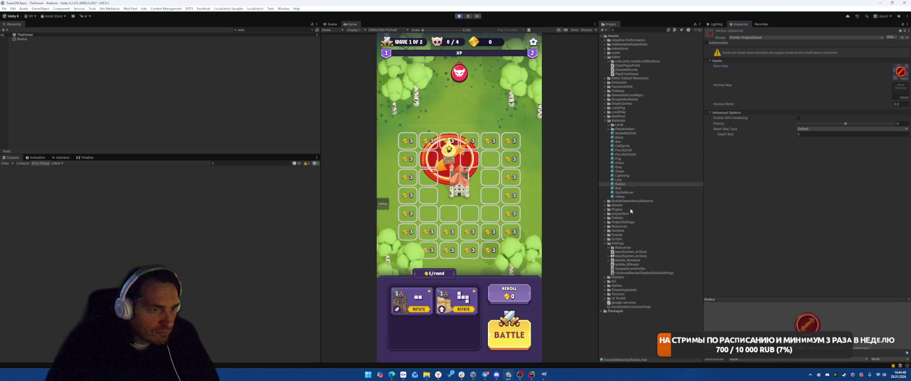
Assign the radius texture as the Radius material's Base Map
left_click(903, 78)
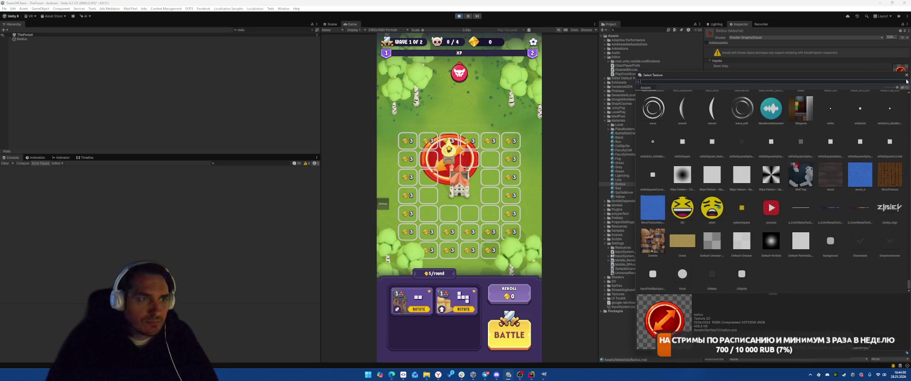
key("BackSpace")
key("BackSpace")
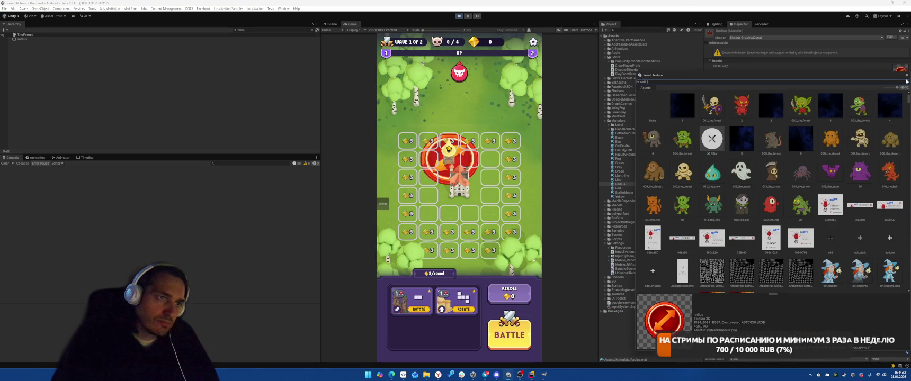
double_click(708, 101)
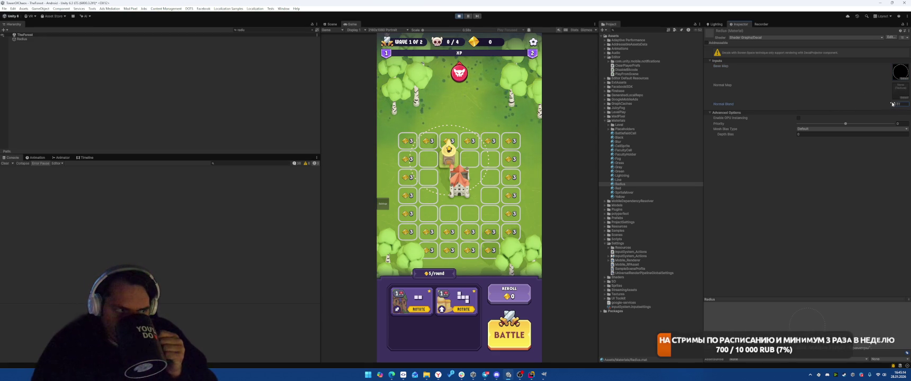
type("1")
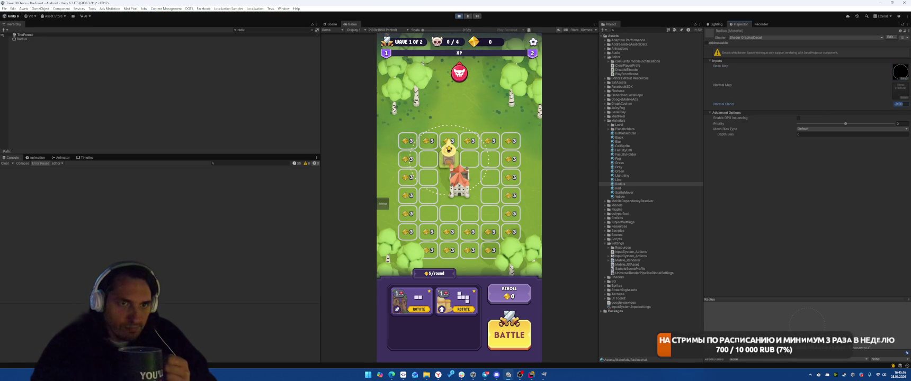
Assign circle_blurred to the Normal Map and adjust the Normal Blend value
left_click(906, 100)
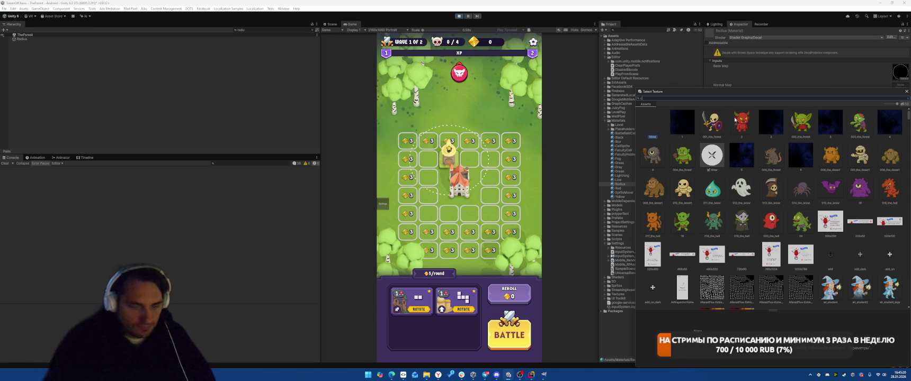
type("cir")
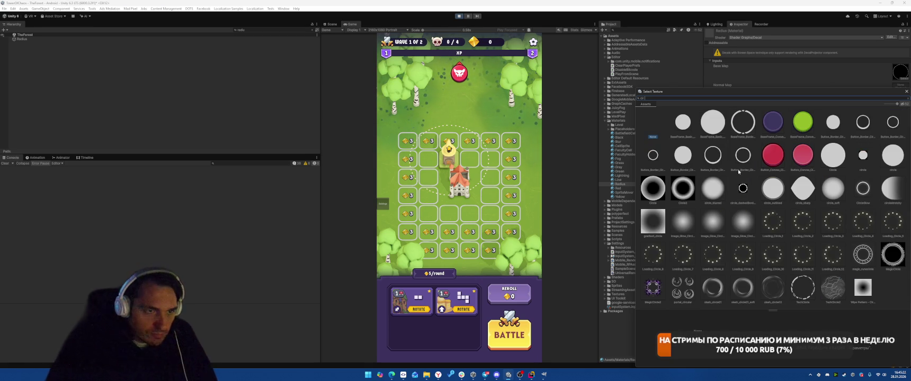
left_click(713, 192)
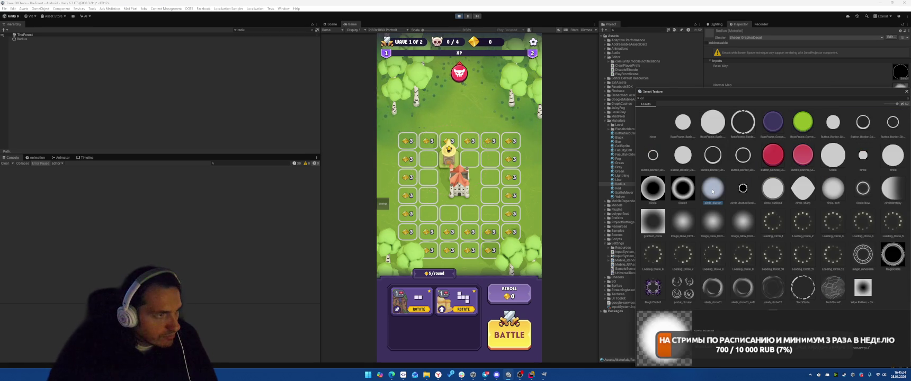
double_click(713, 192)
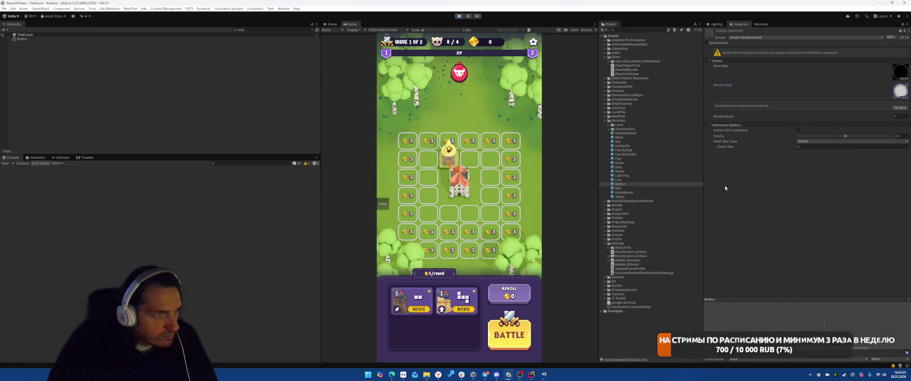
left_click(894, 118)
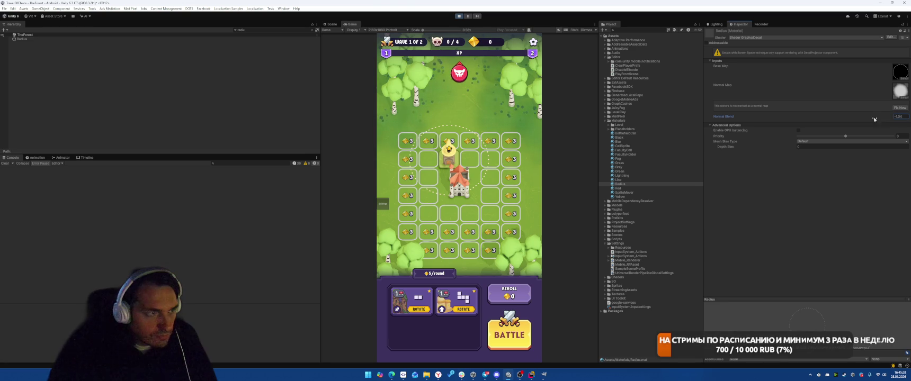
left_click(905, 95)
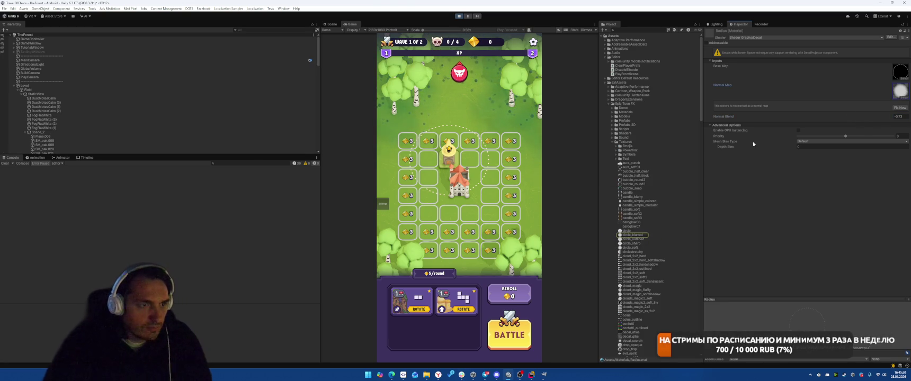
Clear the Radius material's Normal Map so it is set to None
key("Delete")
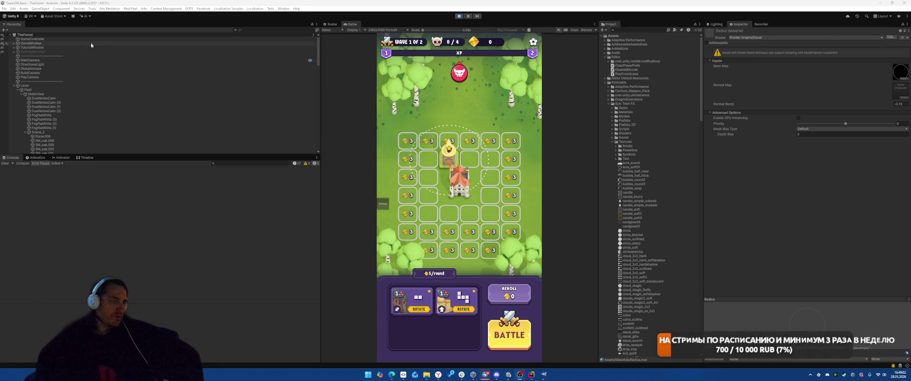
Find the Radius object in the Hierarchy and enlarge its scale to widen the decal circle
scroll(91, 45, "down", 10)
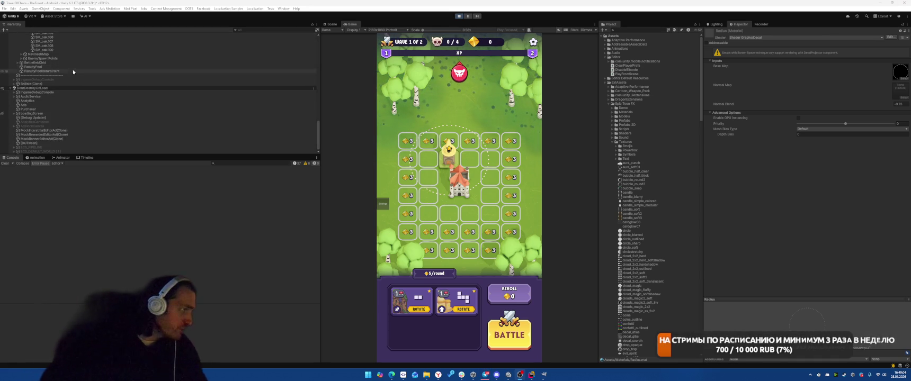
left_click(256, 31)
type("tadiu")
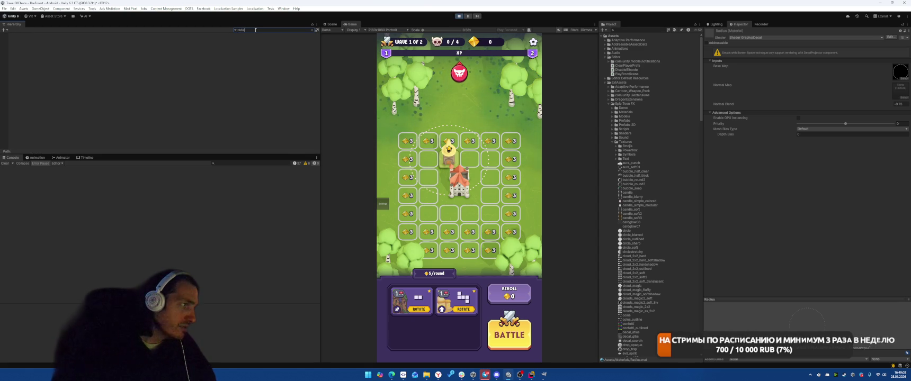
type("s")
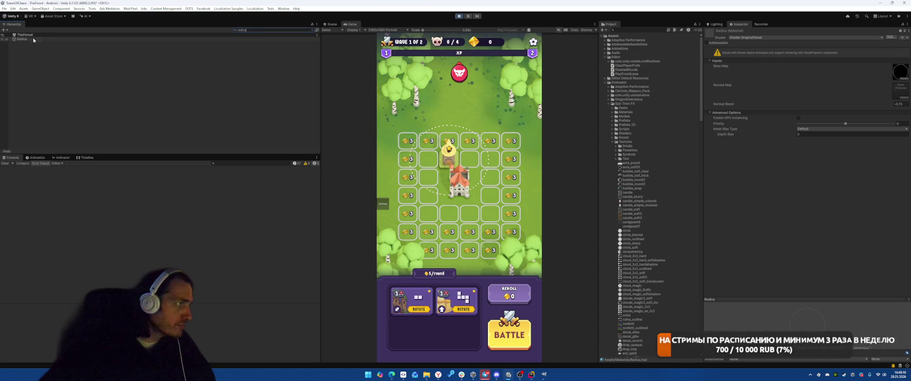
left_click(33, 39)
left_click(795, 65)
mouse_move(831, 65)
left_mouse_down()
mouse_move(843, 65)
mouse_move(819, 66)
mouse_move(856, 63)
mouse_move(839, 69)
left_mouse_up()
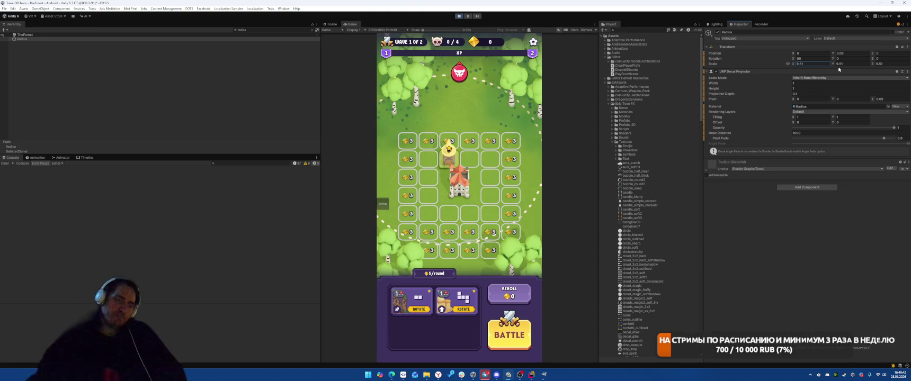
left_click(753, 306)
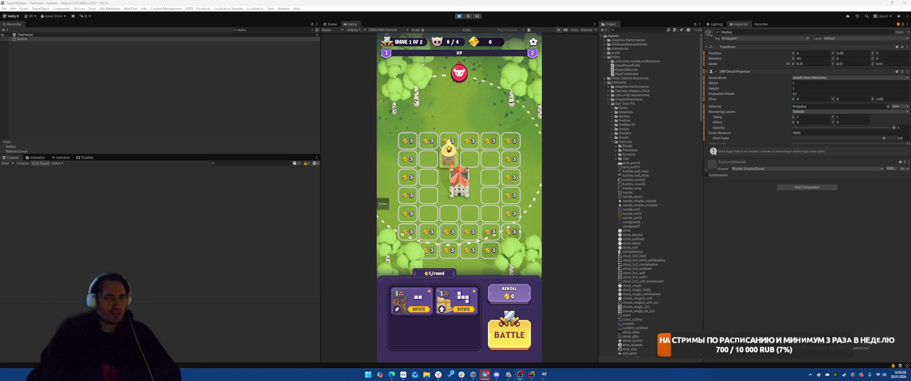
Bring BallistaView.cs up in the code editor at line 23
left_click(532, 375)
left_click(569, 157)
key("alt+Tab")
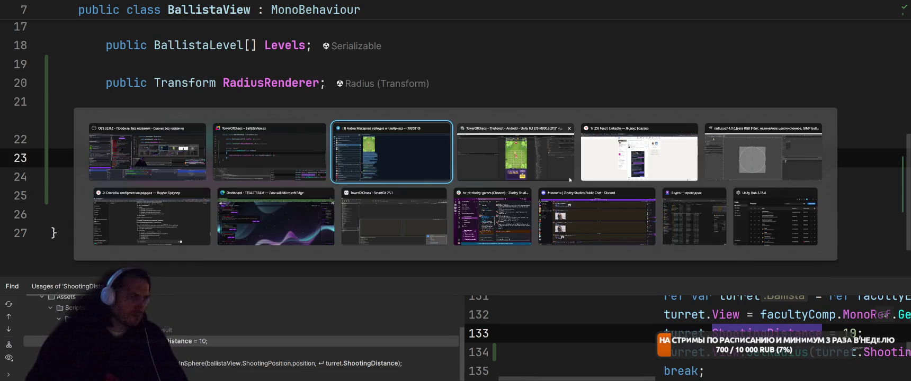
Glance at the dashed circle image in GIMP, then return to Unity and select the Radius material
key("Escape")
key("alt+Tab")
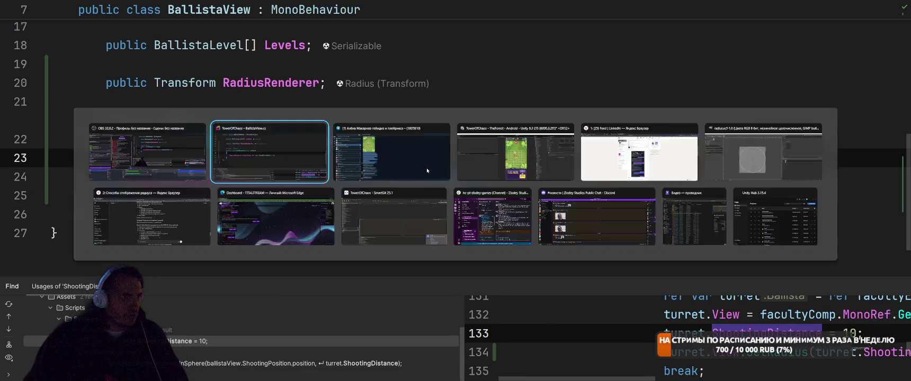
key("alt+Tab")
key("alt+Tab")
key("alt+Tab")
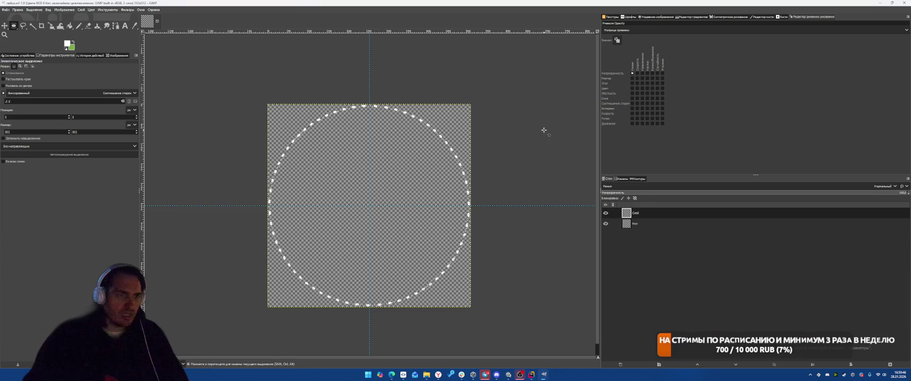
left_click(510, 375)
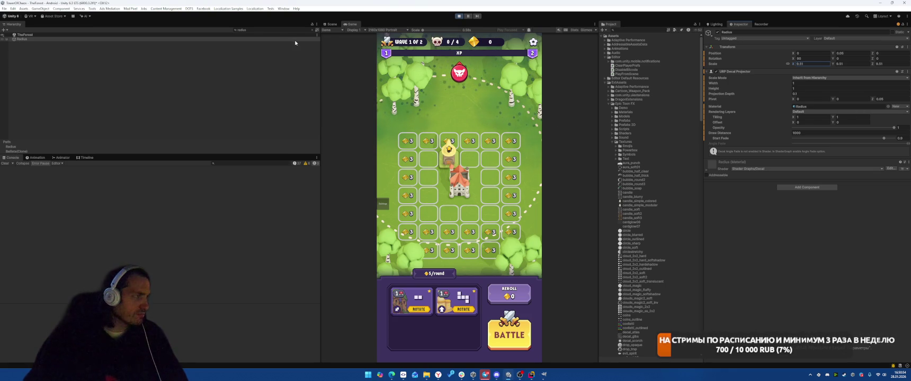
left_click(816, 107)
left_click(623, 275)
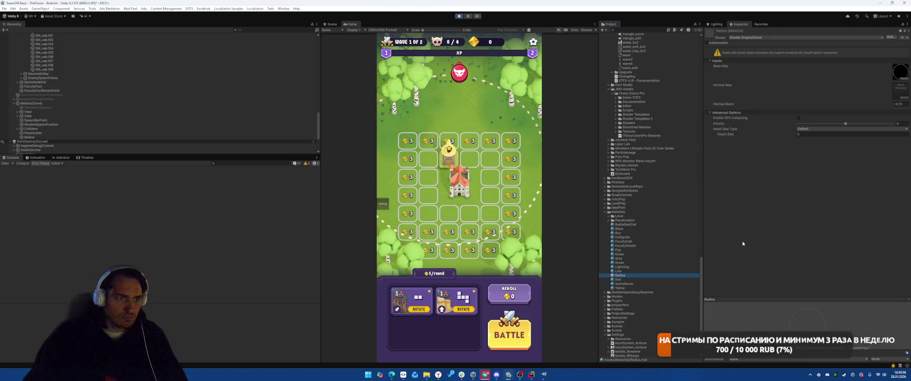
Assign the circle texture to the material's Base Map
left_click(904, 80)
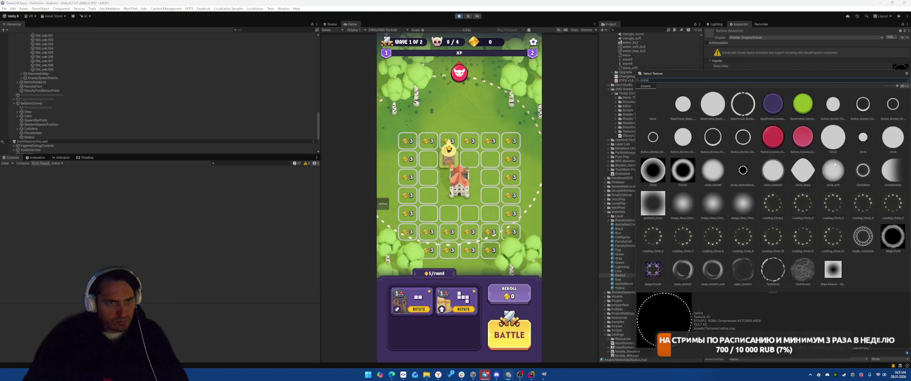
left_click(834, 138)
left_click(892, 135)
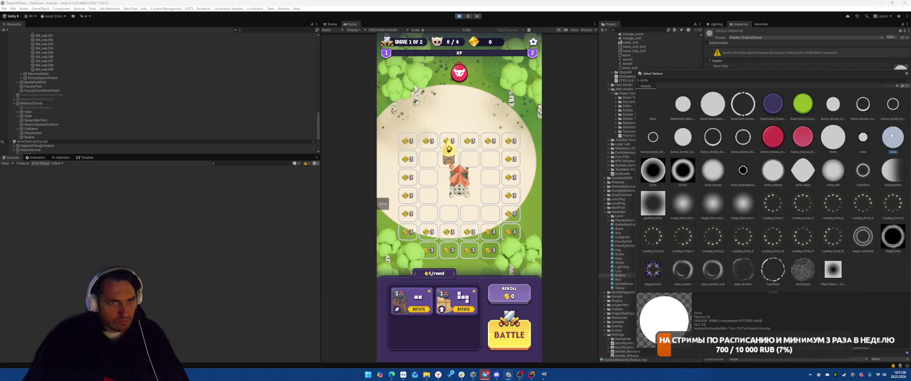
double_click(891, 137)
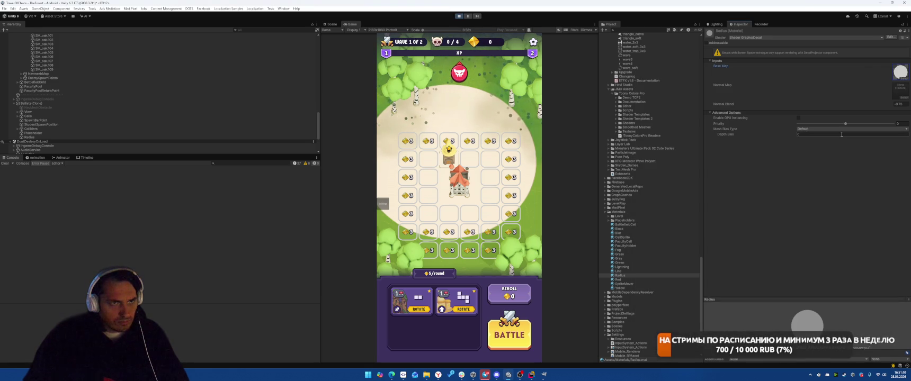
Switch the material's shader to Shader Graphs/Decal
left_click(756, 36)
type("decal")
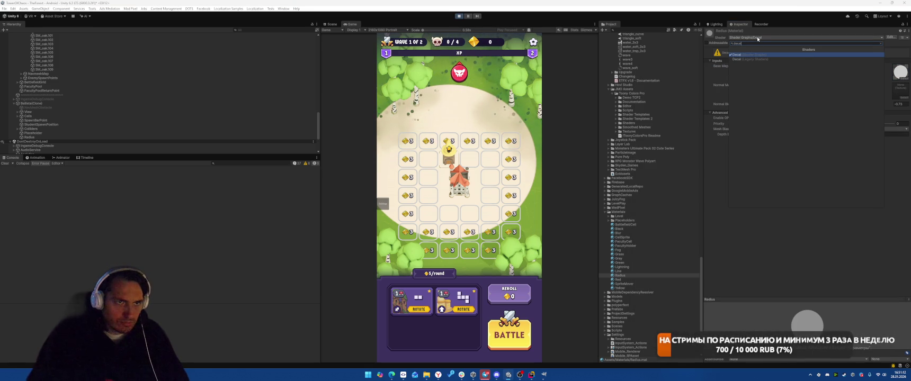
key("Down")
key("Return")
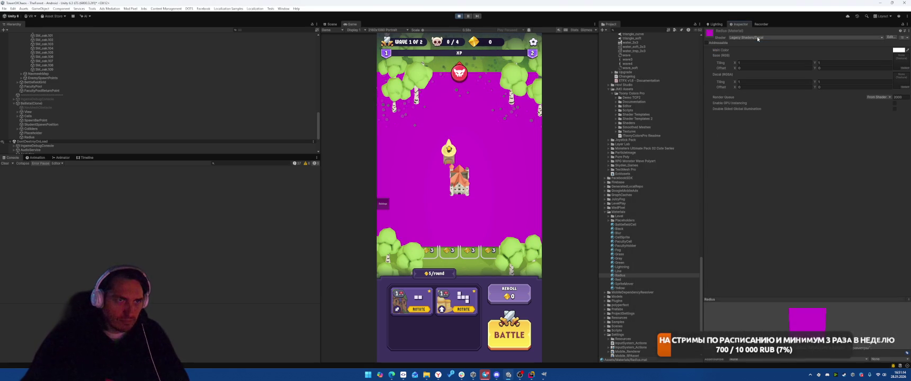
left_click(756, 37)
key("Return")
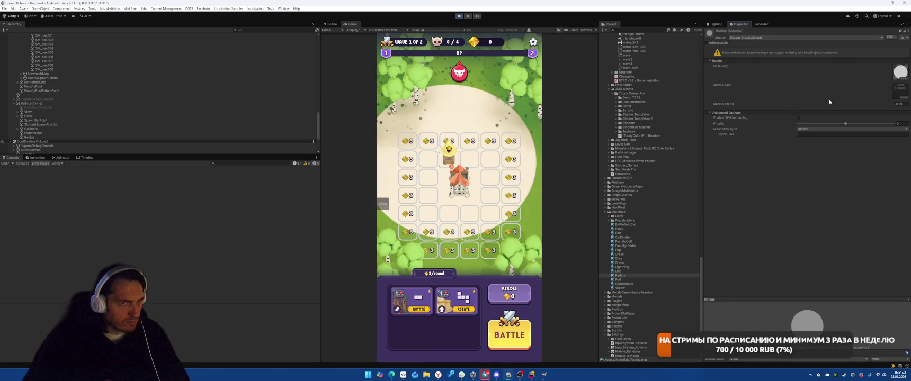
Set the material's Normal Blend to 0
left_click(899, 103)
type("0")
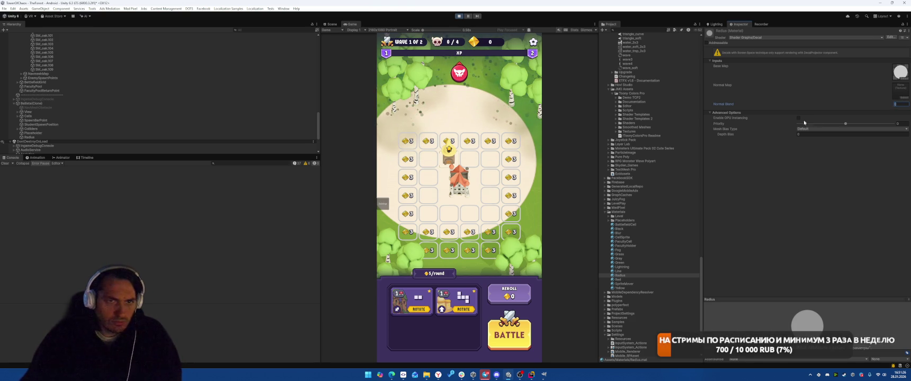
key("Return")
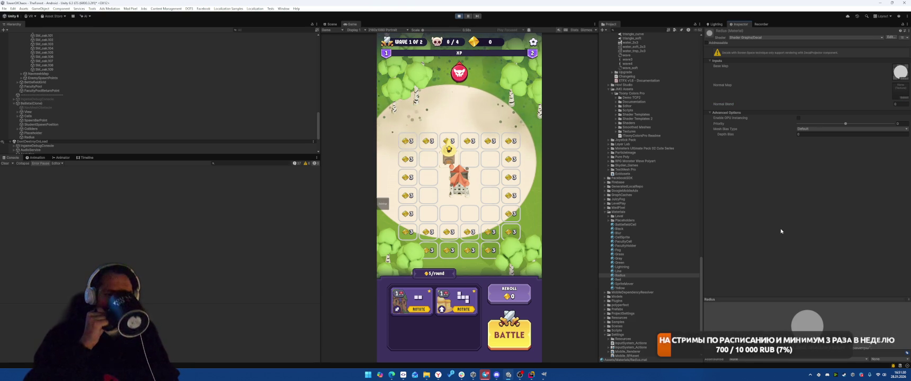
left_click(438, 375)
Send ChatGPT the request 'а сделай decal shader с поддержкой цвета'
scroll(597, 262, "down", 5)
scroll(597, 262, "up", 1)
scroll(597, 262, "down", 10)
type("а сделай с")
key("BackSpace")
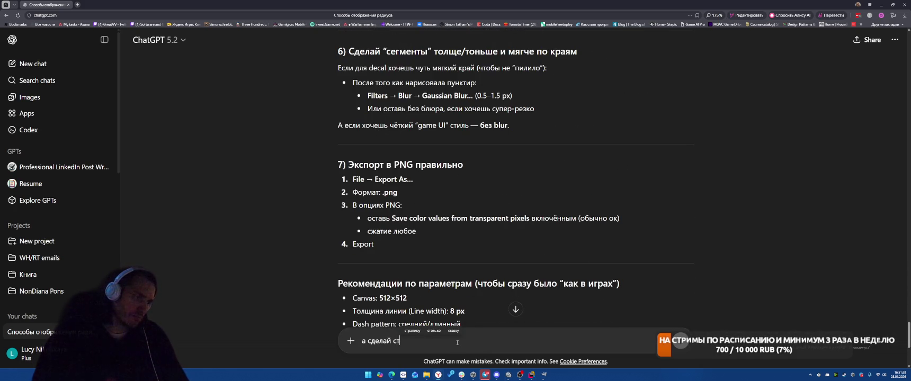
type("stok")
key("BackSpace")
key("BackSpace")
key("BackSpace")
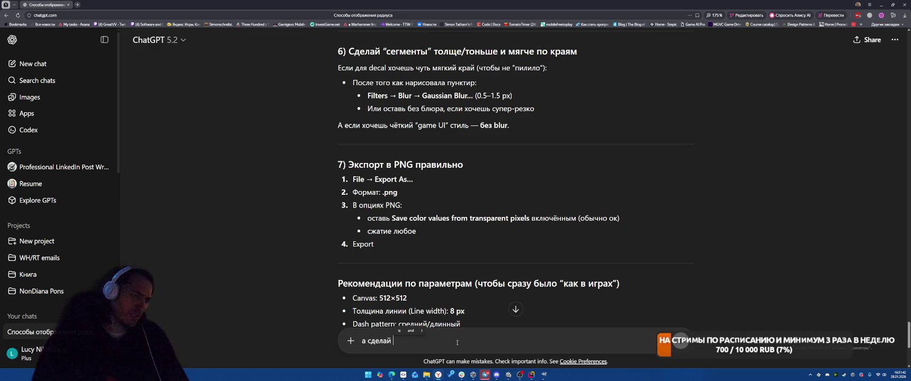
type("decal shad")
type("дл")
type(" поддер")
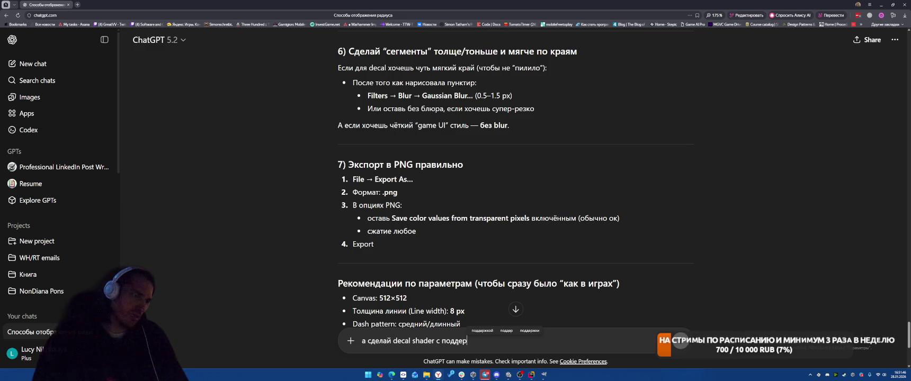
type("жковета")
key("Return")
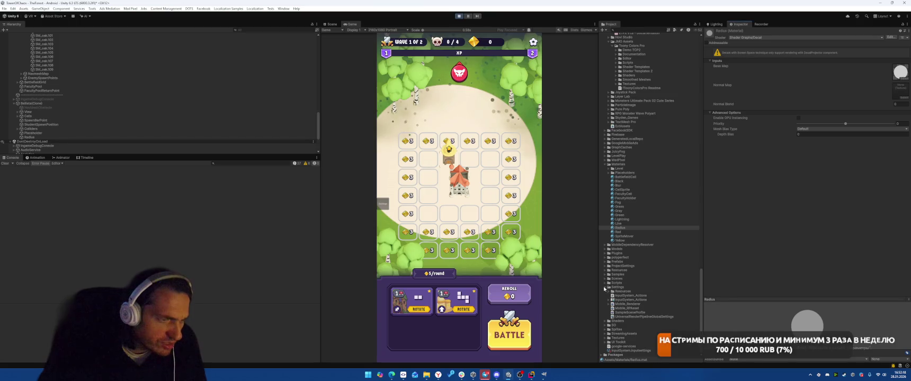
Create a URP Decal Shader Graph named ColorDecal in the Shaders folder and open it
right_click(609, 322)
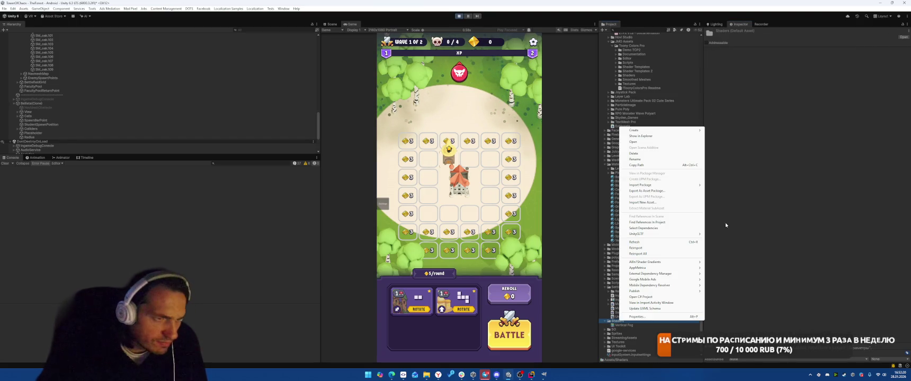
mouse_move(671, 131)
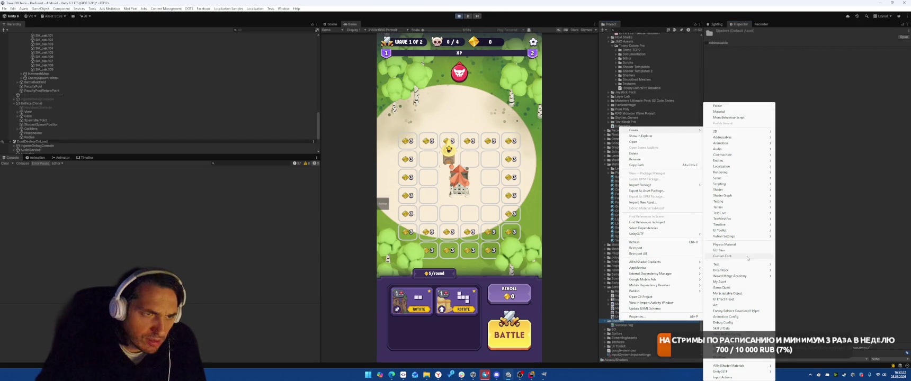
mouse_move(738, 198)
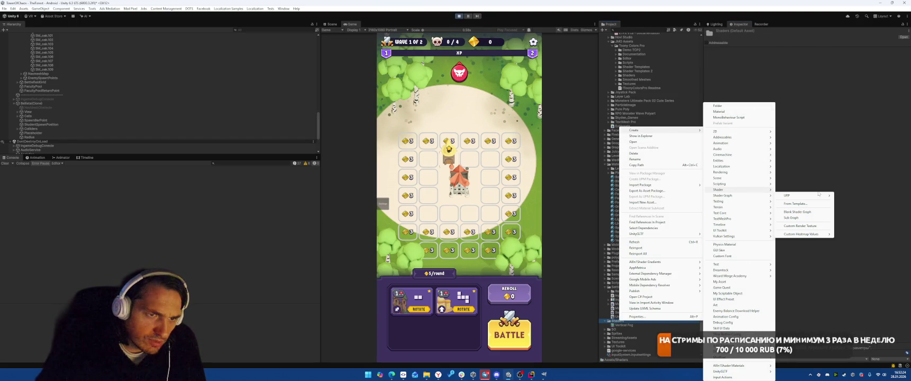
mouse_move(816, 197)
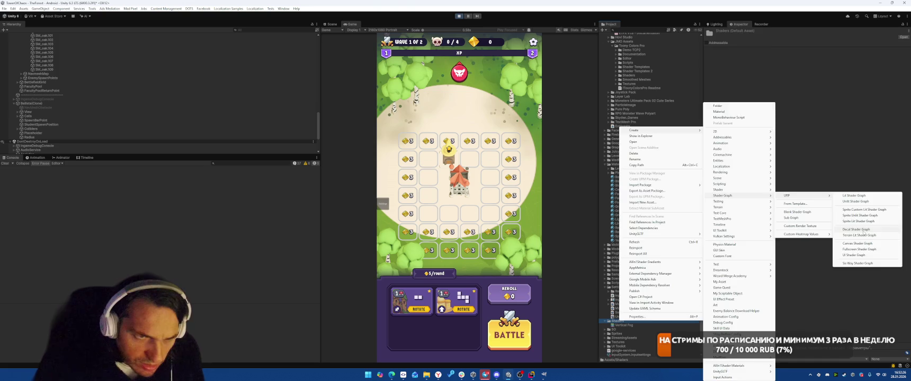
left_click(856, 229)
key("BackSpace")
type("He")
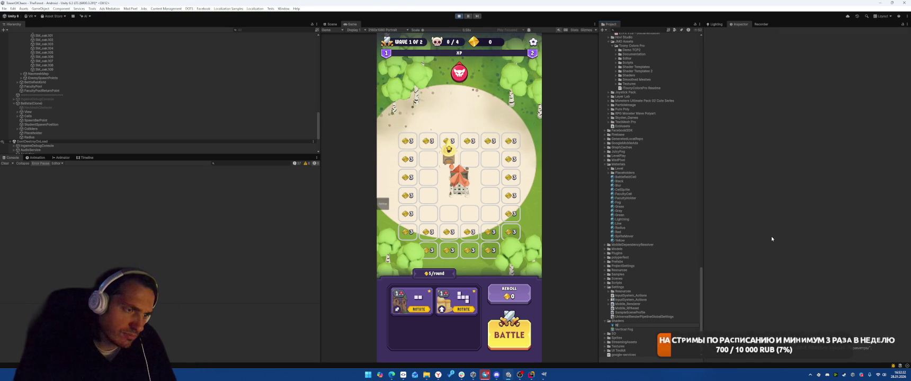
type("olor")
type("or")
type("cal")
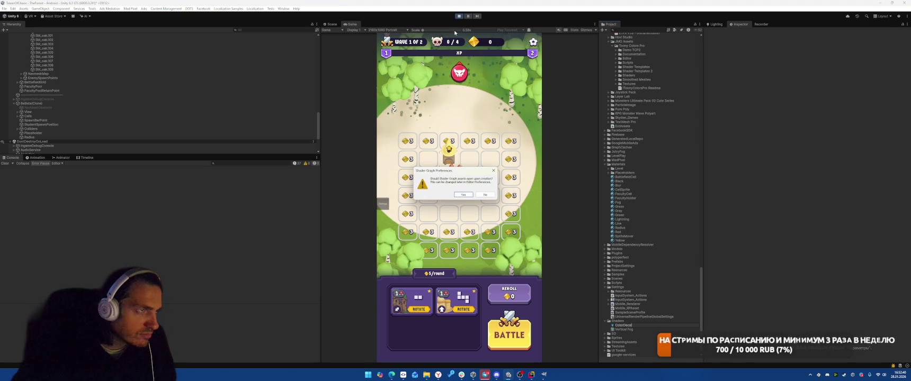
left_click(464, 196)
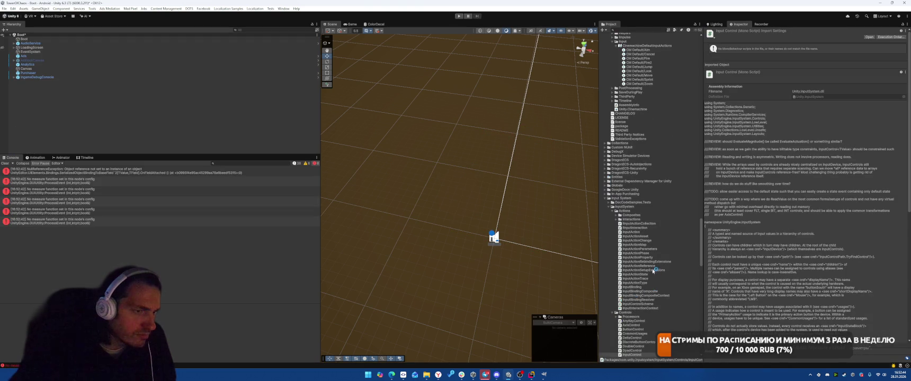
Add a _BaseColor Color property, place its node, and wire it into the Fragment inputs
scroll(655, 270, "down", 15)
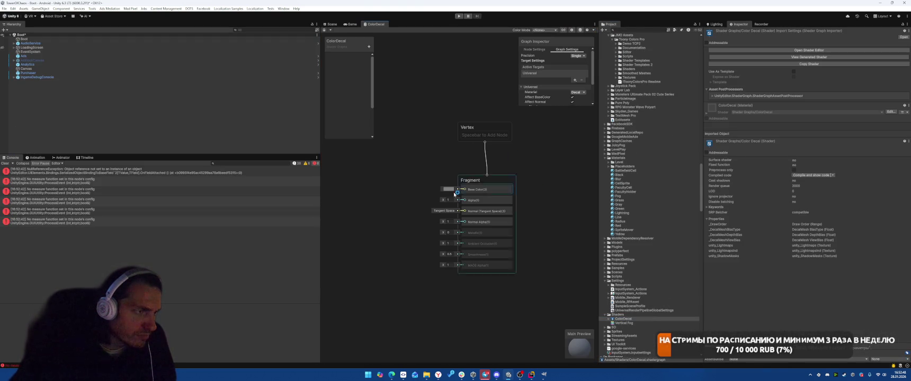
left_click(369, 47)
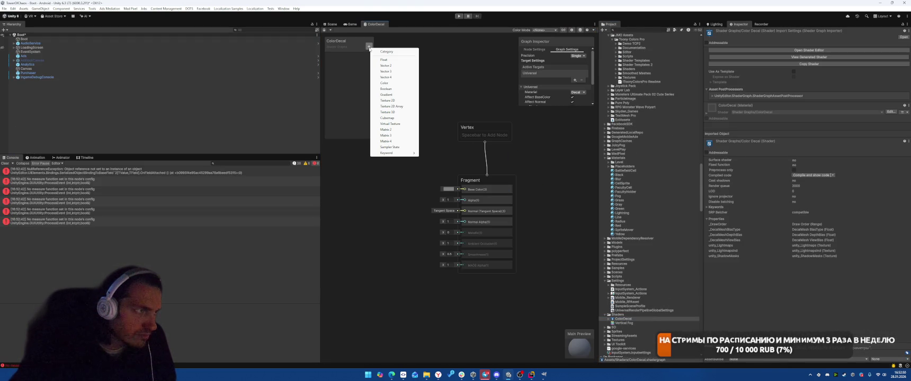
left_click(384, 83)
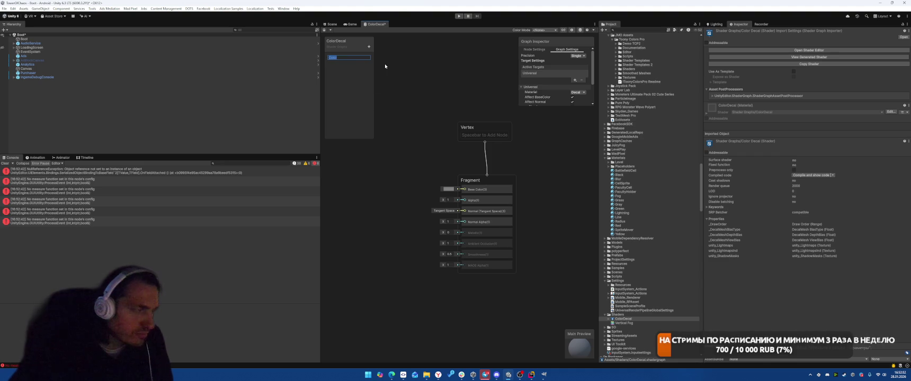
type("_BaseColor")
key("Return")
mouse_move(339, 56)
left_mouse_down()
mouse_move(373, 186)
mouse_move(465, 189)
left_mouse_up()
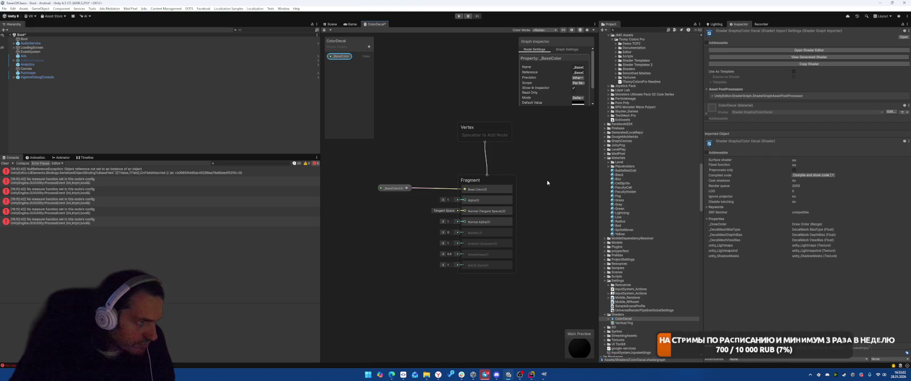
left_click_drag(407, 189, 465, 200)
mouse_move(399, 190)
left_mouse_down()
mouse_move(389, 190)
mouse_move(406, 187)
left_mouse_up()
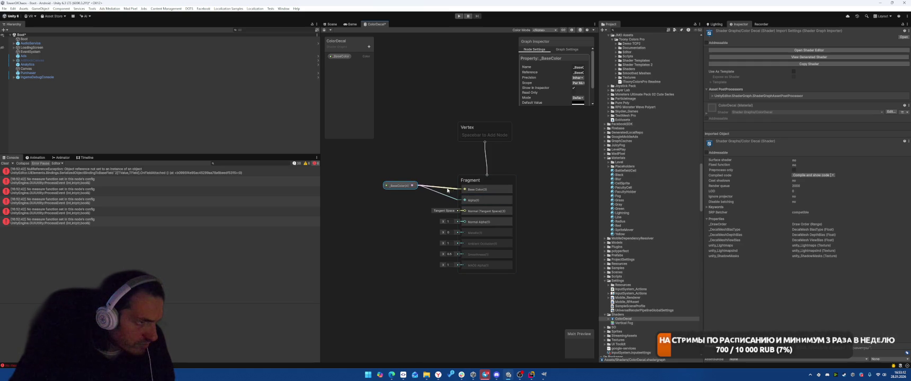
left_click_drag(406, 188, 385, 190)
Browse the node search for Channel, alpha and color nodes without adding any
key("space")
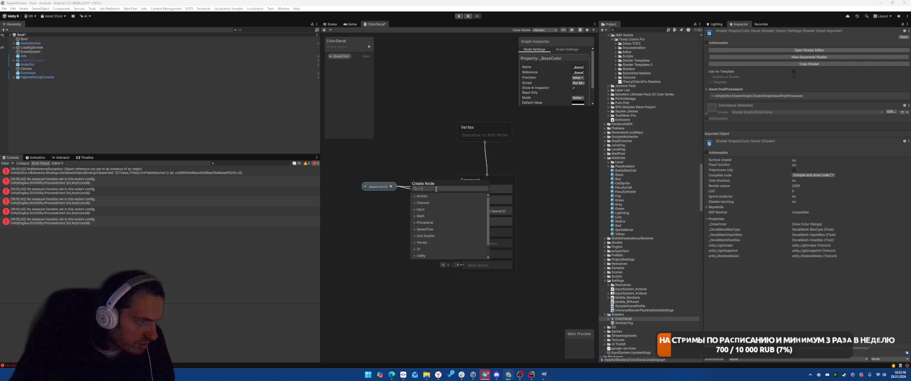
left_click(416, 204)
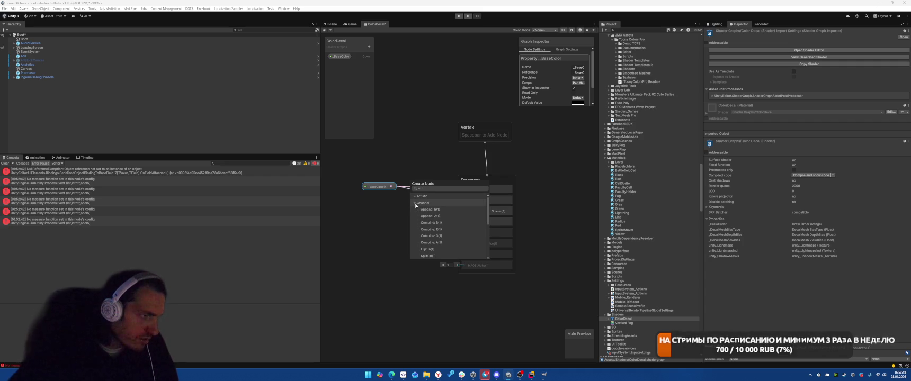
scroll(454, 214, "down", 2)
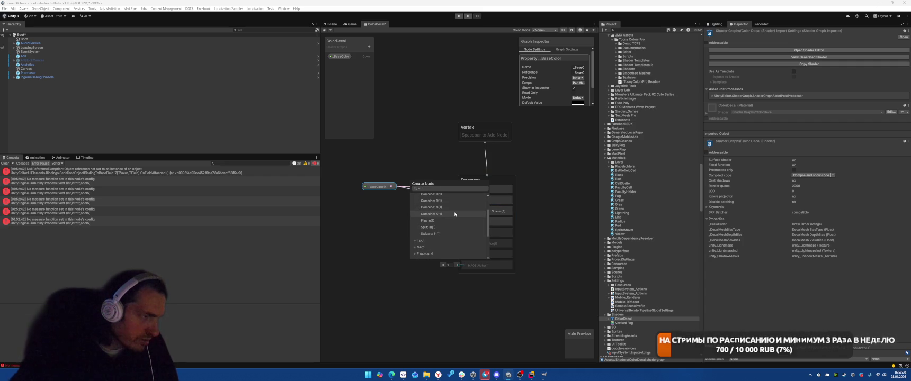
key("Left")
type("alpha")
key("BackSpace")
key("BackSpace")
key("BackSpace")
type("color")
scroll(455, 222, "down", 3)
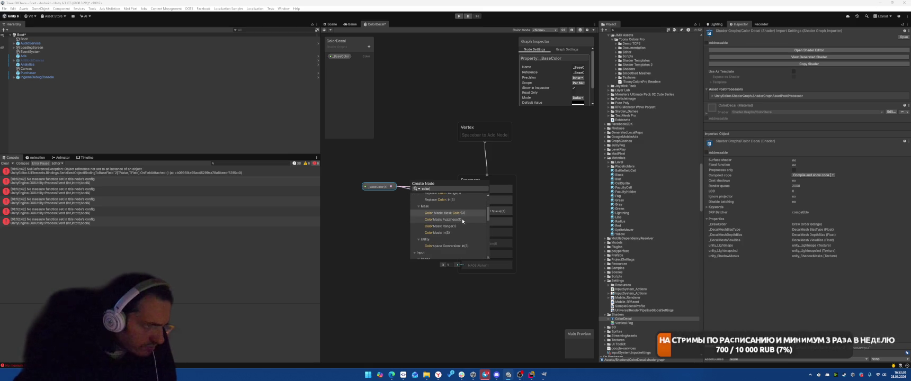
scroll(462, 215, "down", 1)
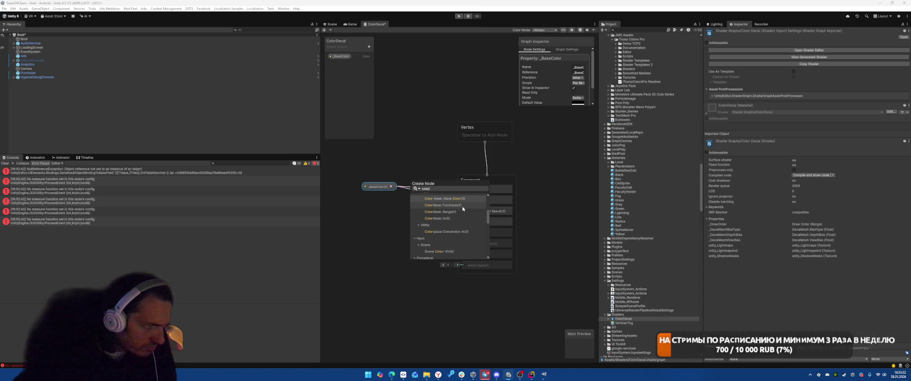
key("Escape")
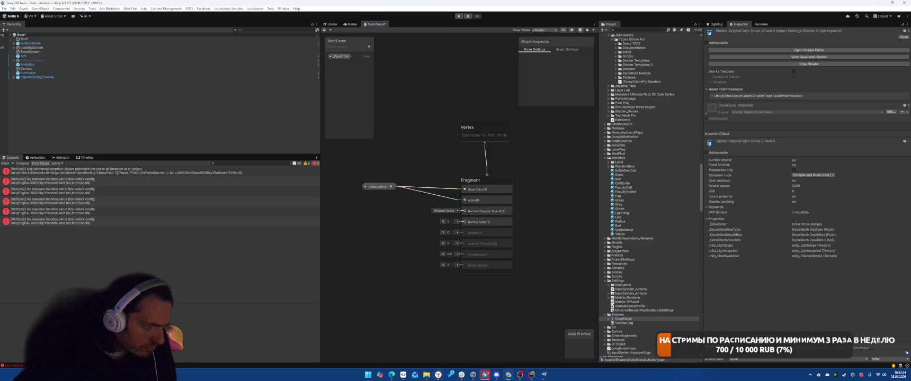
key("alt+Tab")
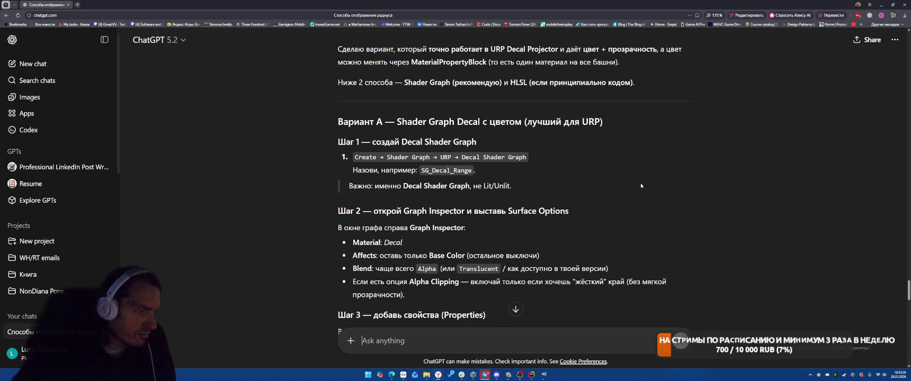
scroll(640, 188, "down", 1)
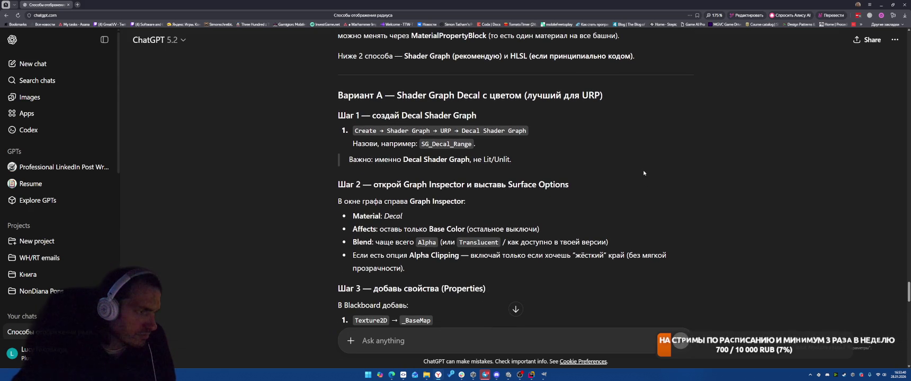
scroll(644, 173, "down", 1)
scroll(670, 138, "down", 2)
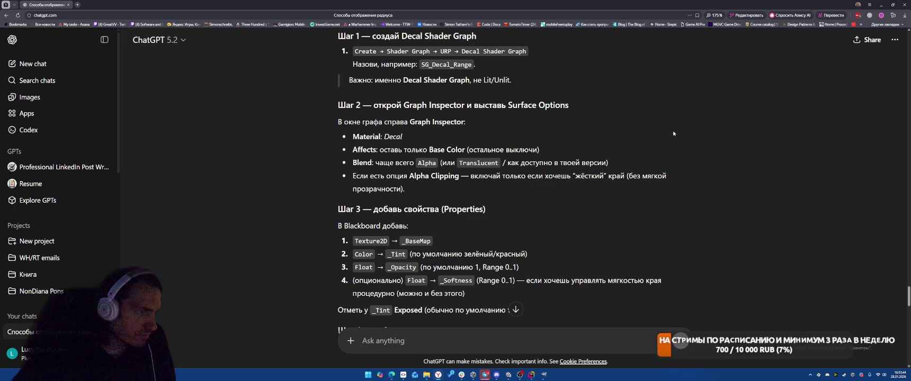
scroll(673, 133, "down", 1)
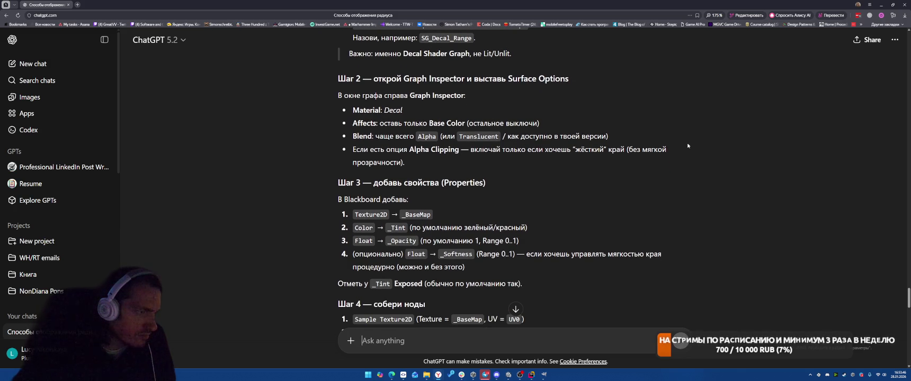
scroll(688, 146, "down", 1)
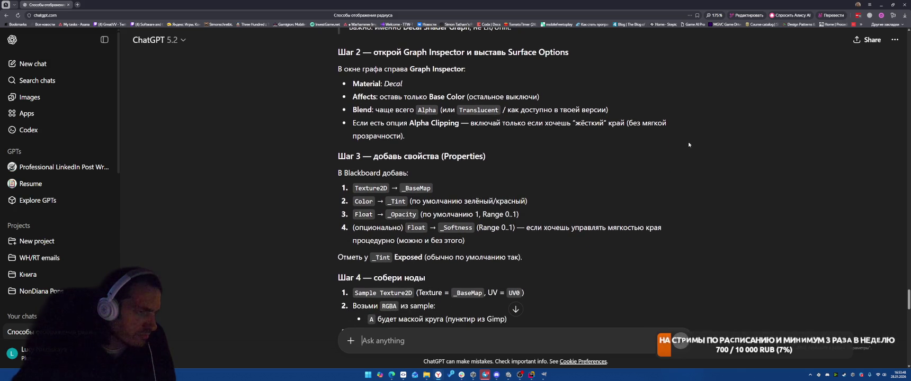
scroll(688, 144, "down", 2)
scroll(688, 144, "down", 1)
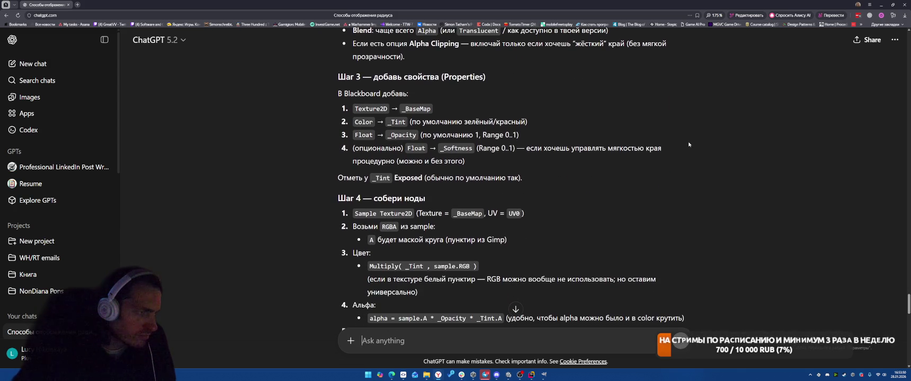
scroll(689, 144, "down", 2)
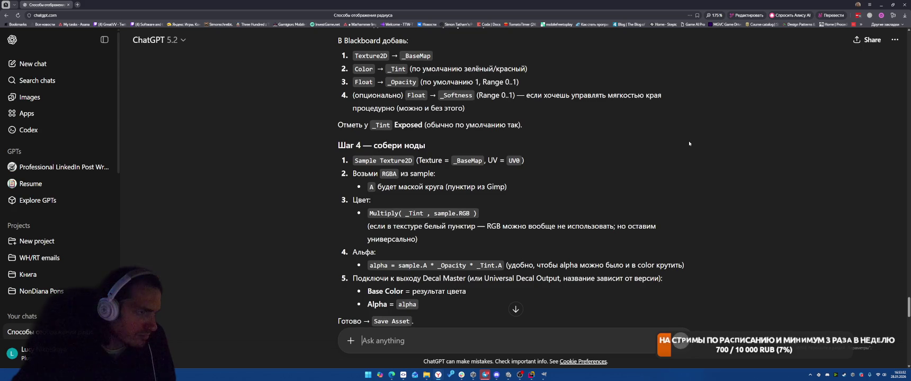
scroll(689, 143, "down", 2)
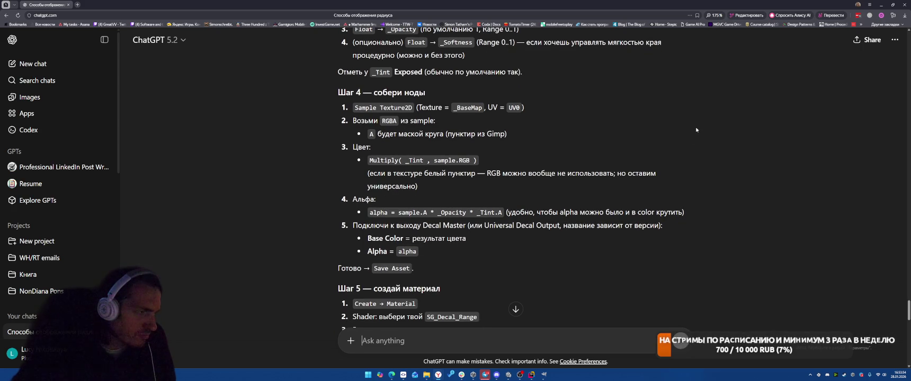
scroll(696, 130, "down", 7)
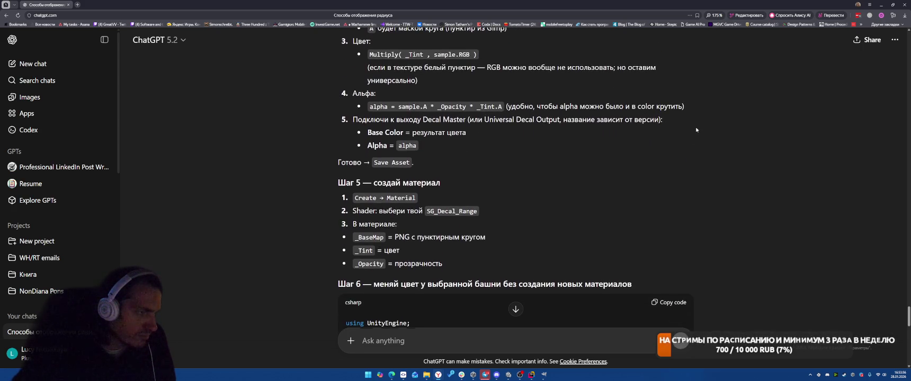
scroll(697, 130, "down", 4)
Save the ColorDecal shader graph
mouse_move(542, 375)
left_click(507, 351)
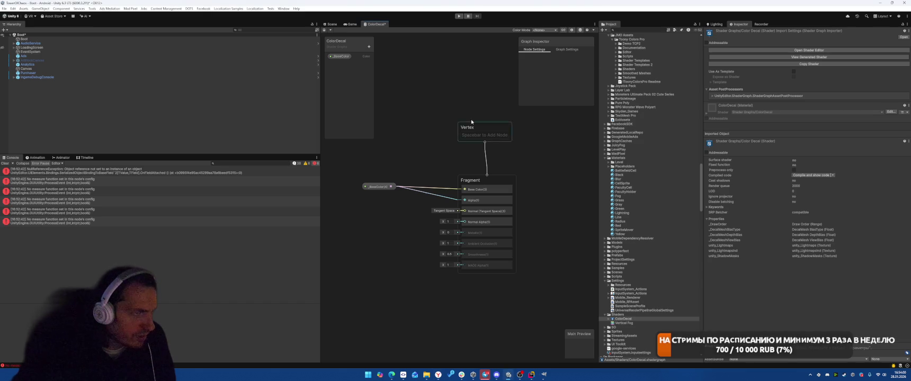
left_click_drag(483, 127, 483, 124)
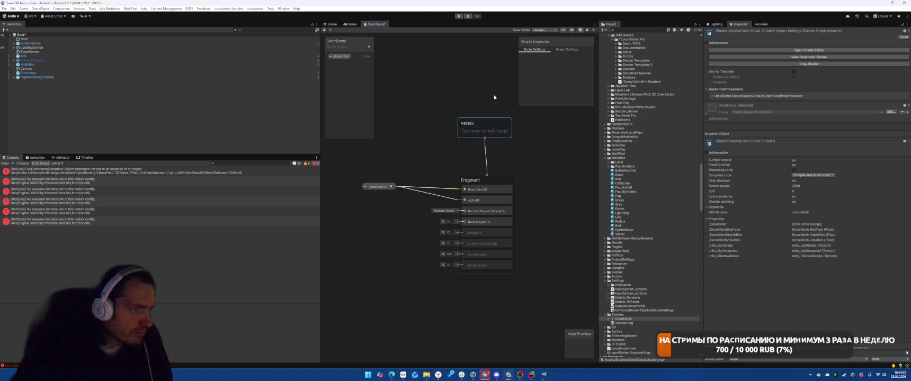
key("ctrl+s")
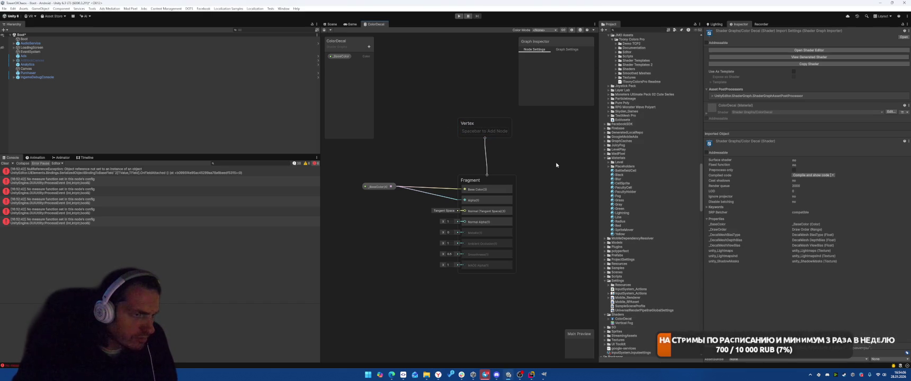
Set the Radius material's shader to Shader Graphs/ColorDecal
left_click(623, 221)
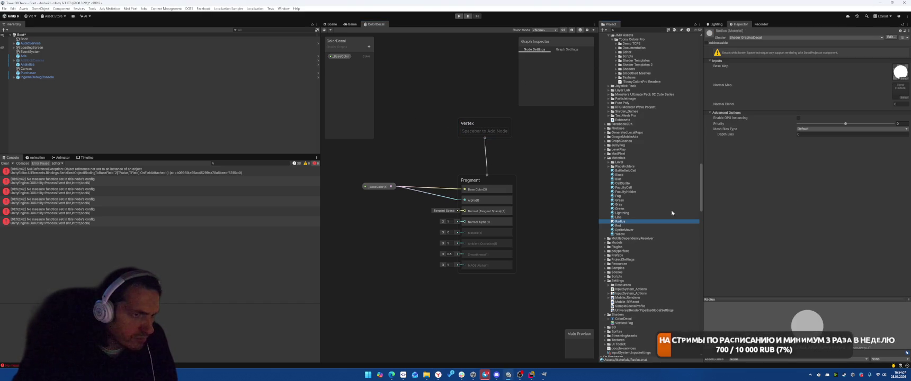
left_click(765, 37)
type("color")
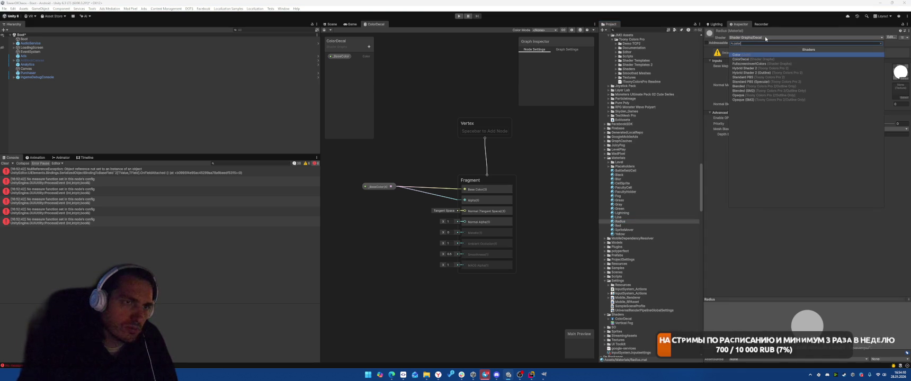
left_click(739, 59)
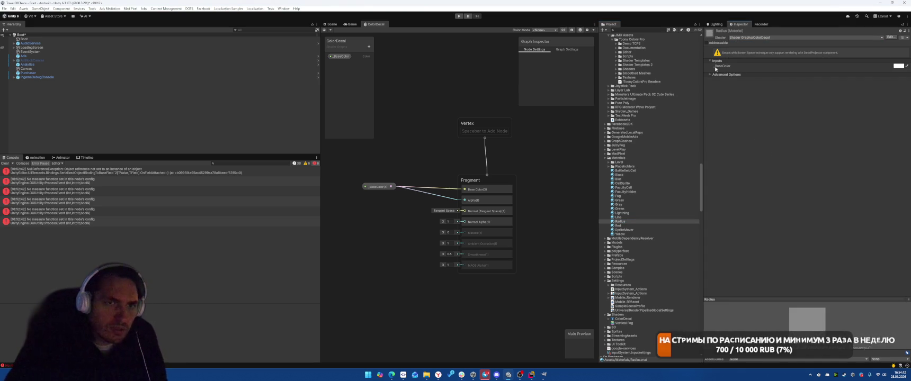
left_click_drag(377, 187, 368, 182)
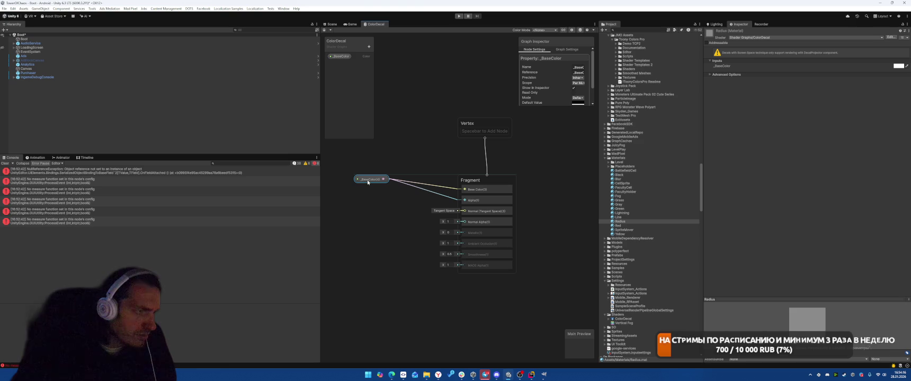
left_click(369, 47)
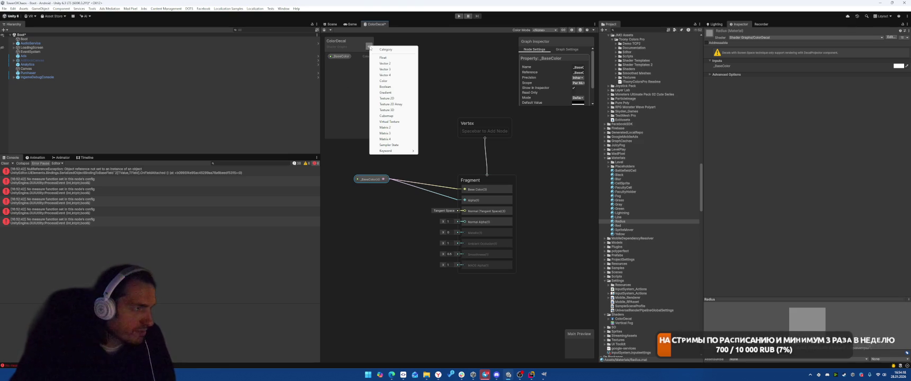
Add a Texture2D property and place its node on the graph
left_click(386, 98)
left_click_drag(342, 63, 342, 54)
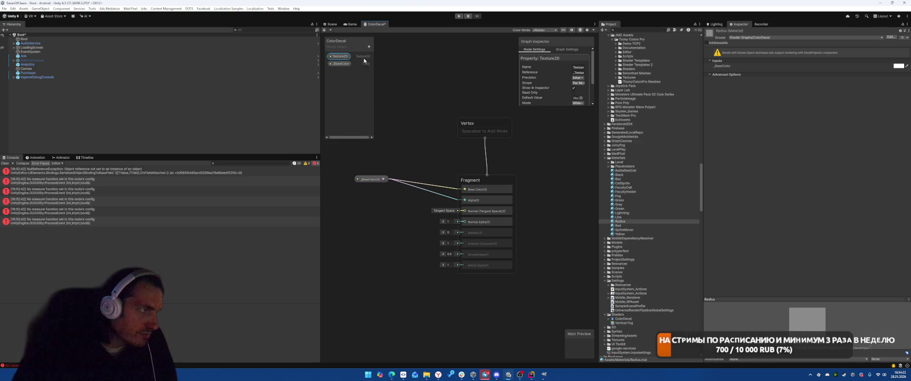
left_click_drag(372, 174, 363, 201)
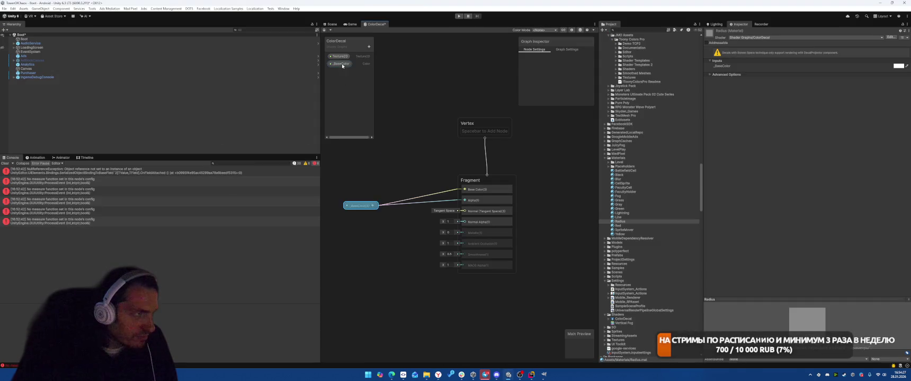
left_click(347, 84)
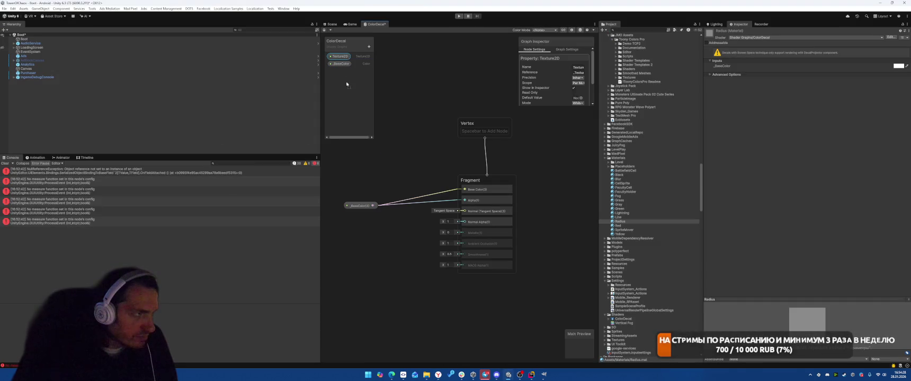
left_click_drag(360, 178, 362, 181)
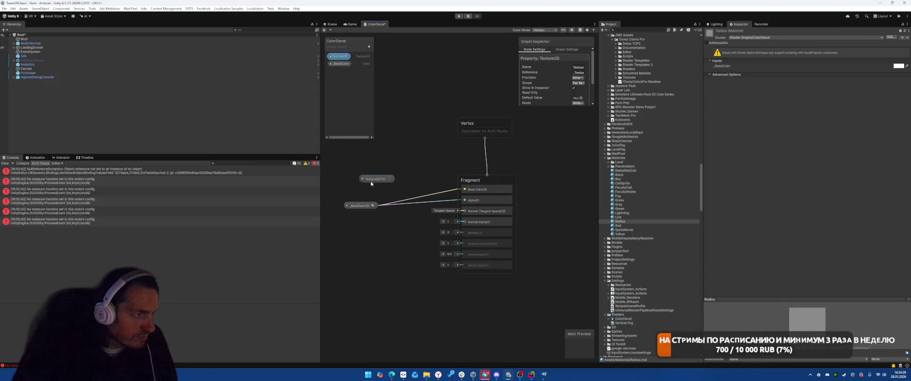
Add a Multiply node with Texture2D into A and _BaseColor into B
right_click(396, 171)
left_click(412, 177)
type("mul")
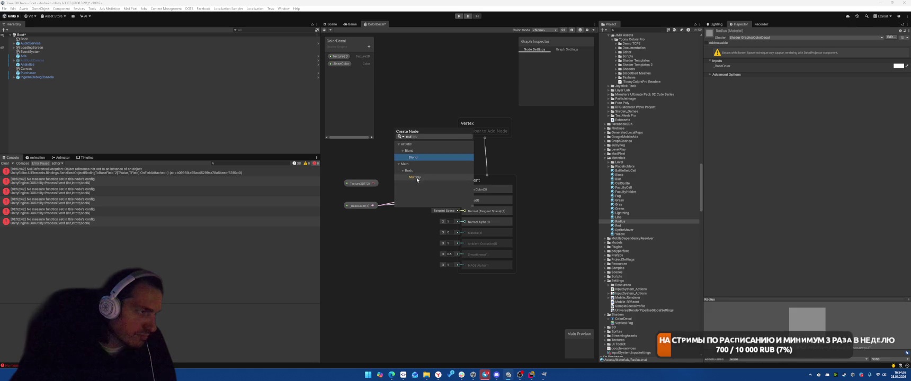
left_click(430, 177)
left_click_drag(418, 188, 413, 182)
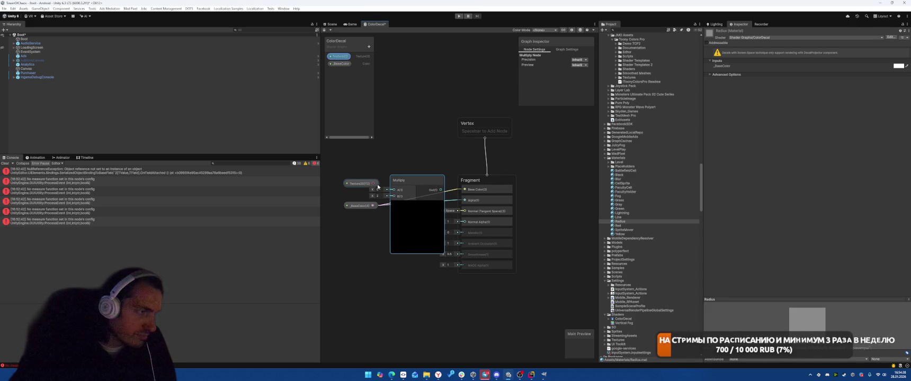
key("space")
left_click(425, 168)
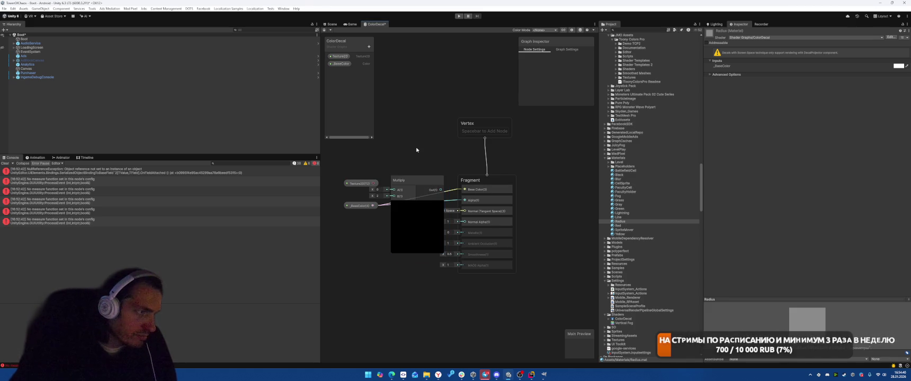
left_click(430, 180)
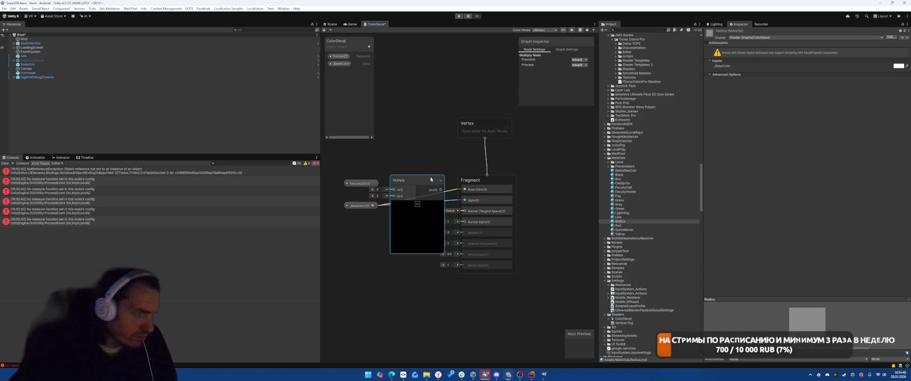
left_click_drag(359, 184, 335, 170)
mouse_move(383, 207)
left_mouse_down()
mouse_move(354, 200)
mouse_move(385, 204)
left_mouse_up()
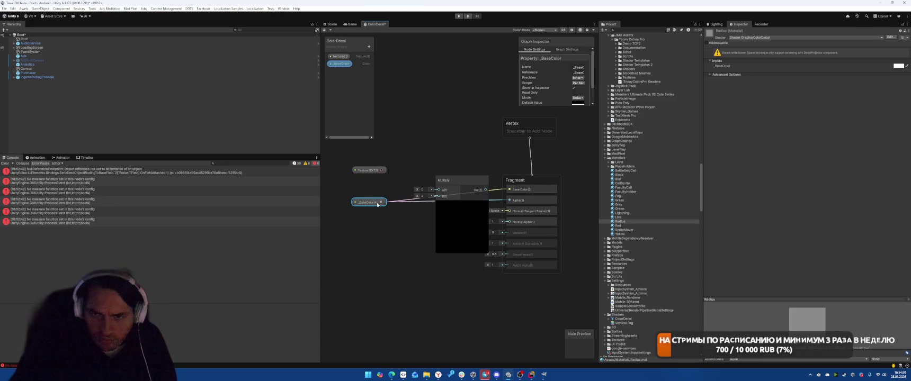
left_click_drag(381, 202, 438, 196)
left_click_drag(382, 170, 445, 194)
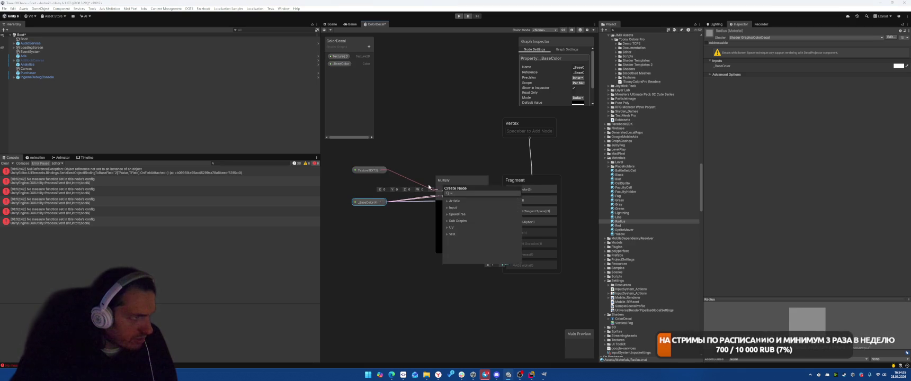
left_click(377, 174)
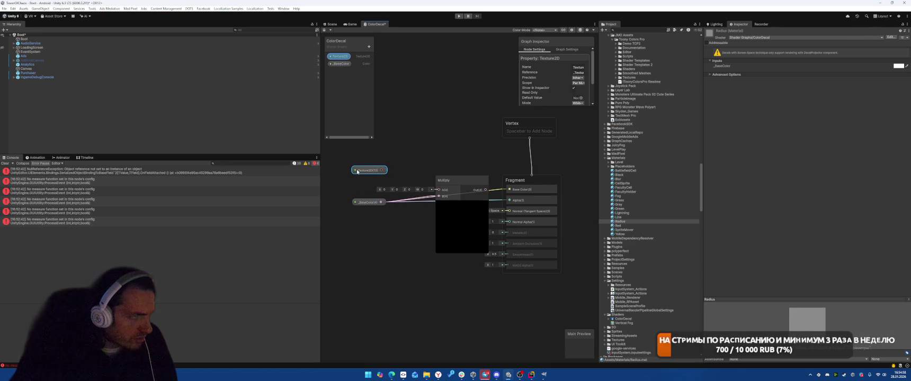
Check ChatGPT's instructions, then return to the shader graph
key("alt+Tab")
scroll(619, 188, "up", 5)
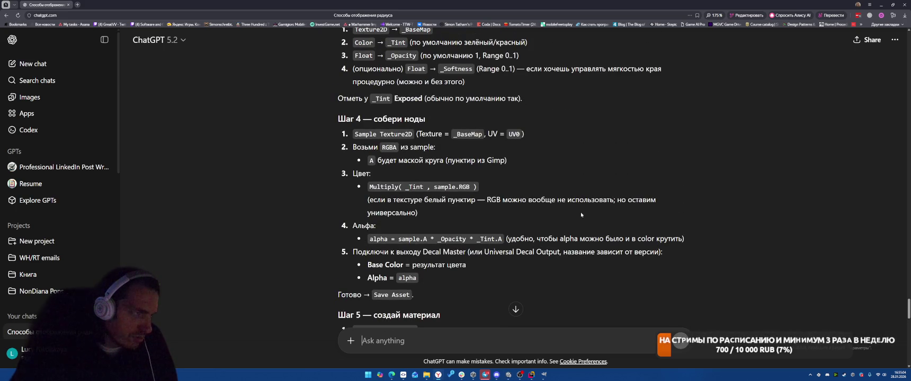
scroll(581, 215, "up", 2)
key("alt+Tab")
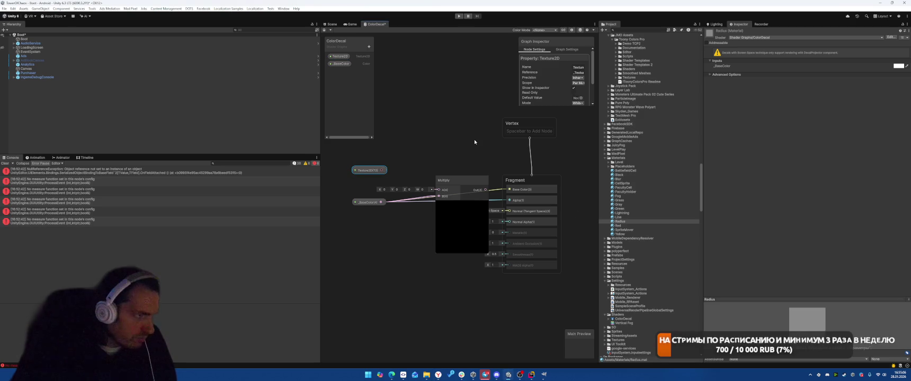
right_click(418, 137)
Add a Sample Texture 2D node fed by the Texture2D property and arrange the nodes
left_click(442, 138)
type("sample")
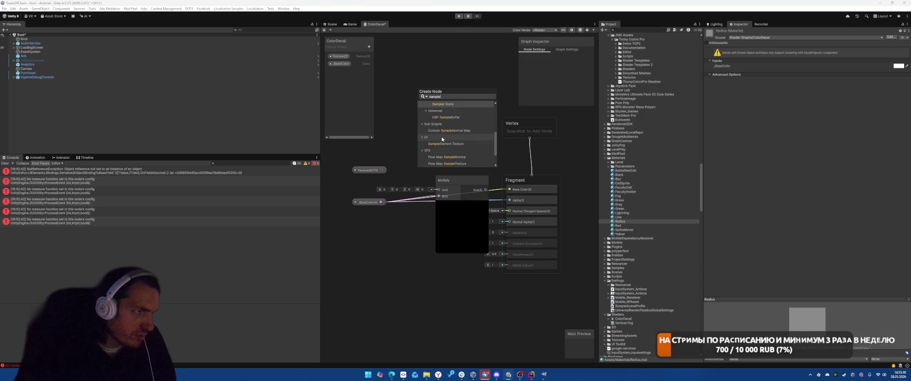
scroll(459, 138, "up", 5)
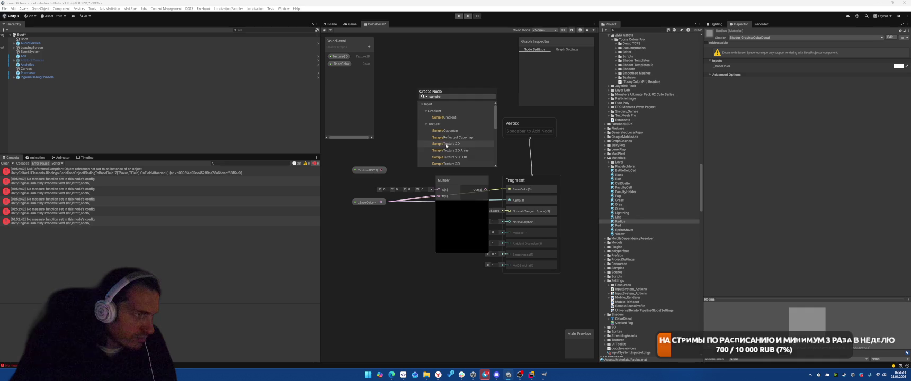
left_click(446, 143)
left_click_drag(372, 172, 358, 157)
left_click_drag(416, 157, 404, 155)
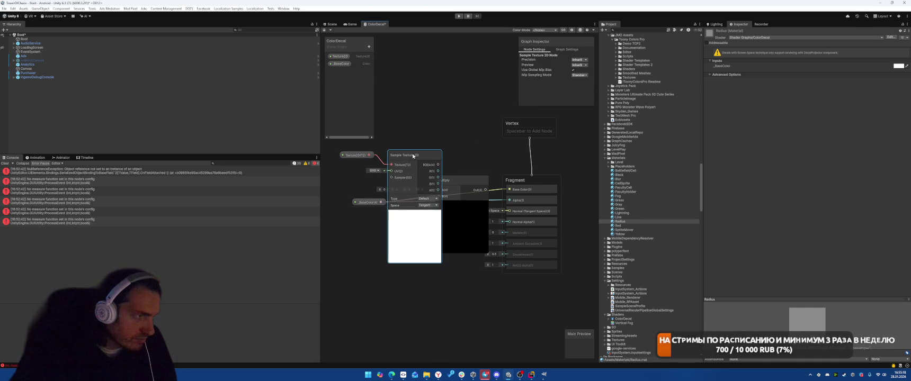
left_click_drag(374, 208, 434, 129)
left_click_drag(411, 156, 387, 215)
left_click_drag(430, 123, 408, 127)
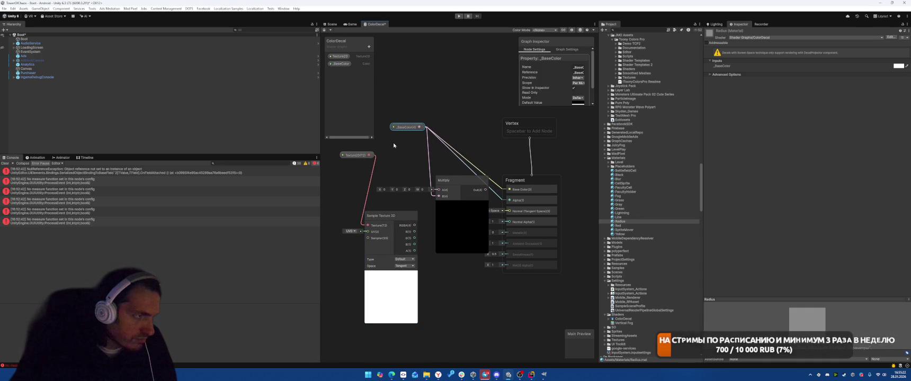
Wire the sampled RGBA into Multiply and Multiply's output to the Fragment
mouse_move(415, 226)
left_mouse_down()
mouse_move(437, 197)
mouse_move(435, 206)
mouse_move(439, 197)
mouse_move(541, 188)
left_mouse_up()
left_click_drag(485, 192, 533, 209)
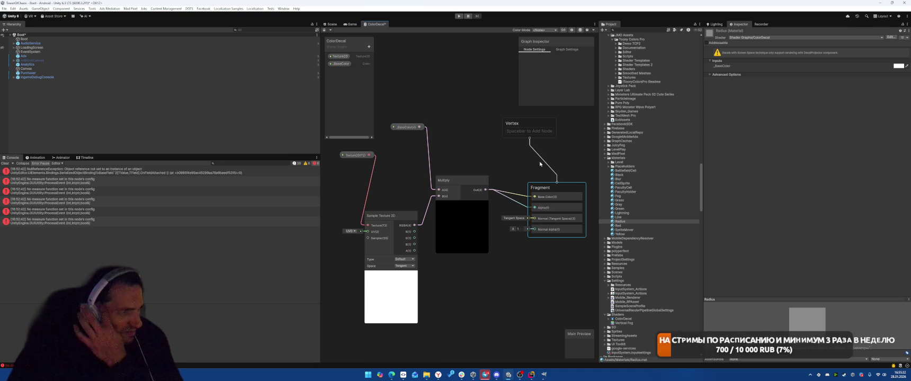
left_click_drag(567, 189, 551, 176)
left_click_drag(354, 155, 354, 186)
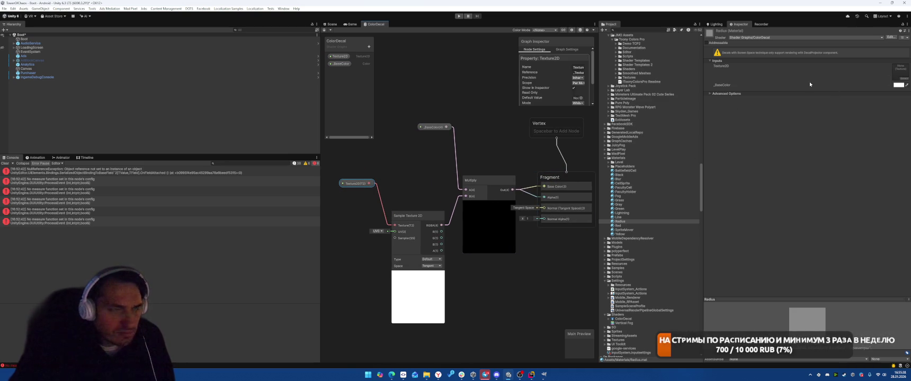
key("alt+Tab")
key("alt+Tab")
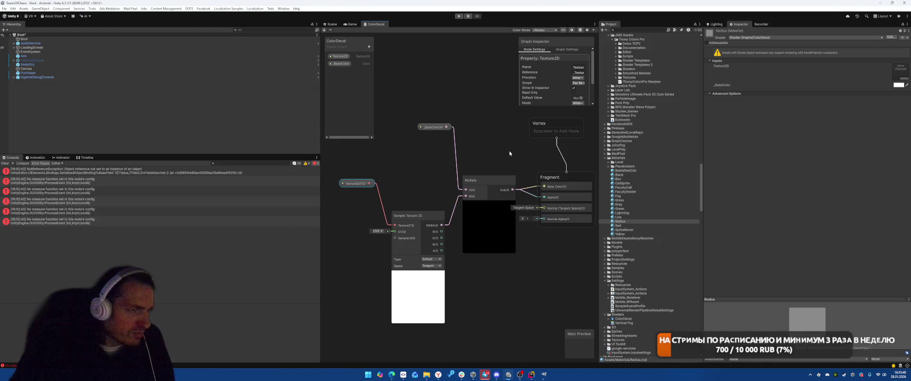
Put the material on the Decal shader and rename the Texture2D property to _BaseMap
left_click(774, 38)
type("Decal")
key("Down")
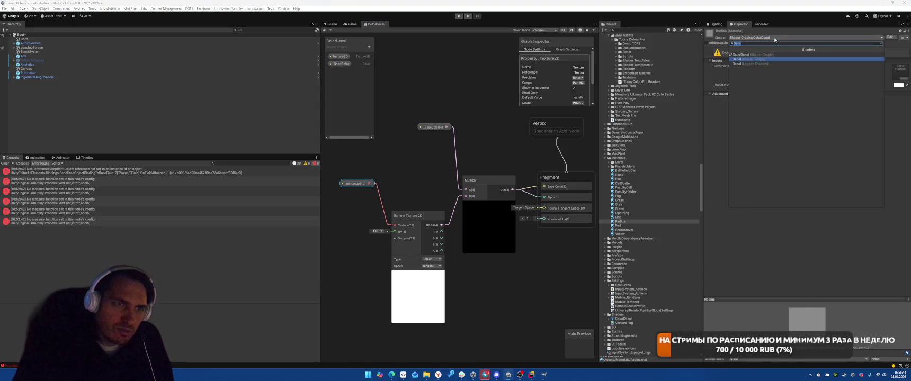
key("Return")
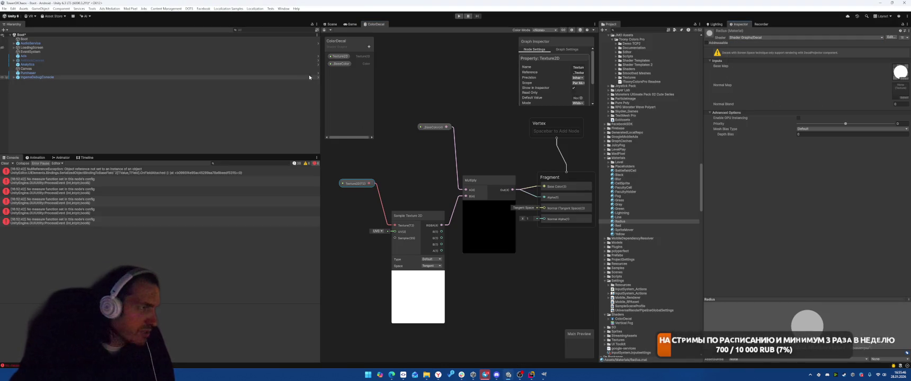
double_click(341, 57)
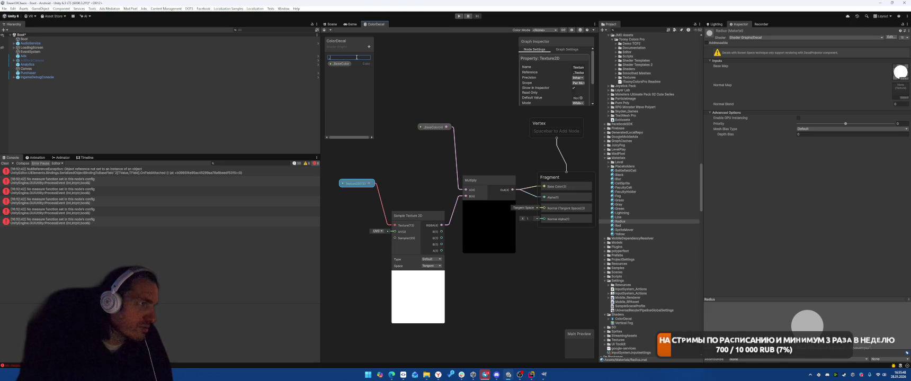
type("_BaseMap")
key("Return")
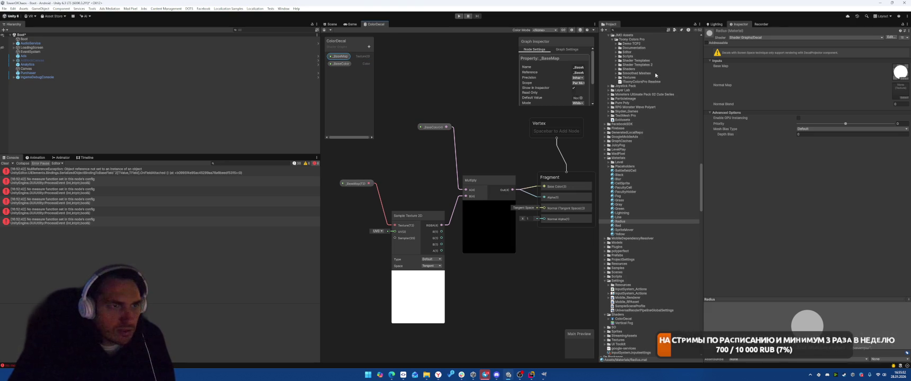
Switch the material to ColorDecal, then back to the Decal shader graph
left_click(764, 37)
type("colo")
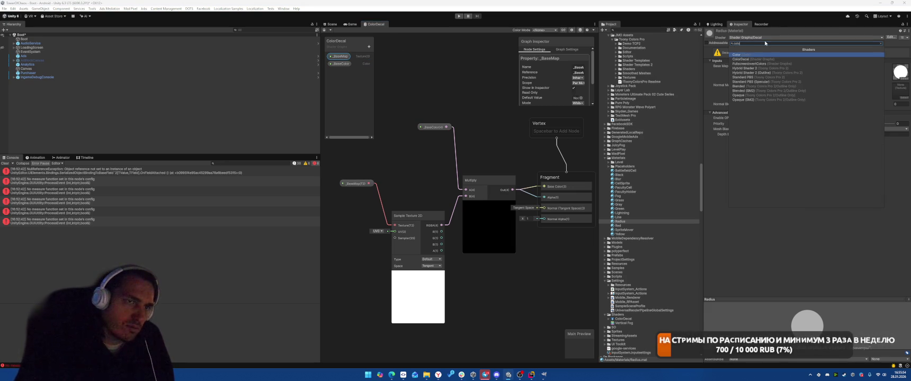
key("Return")
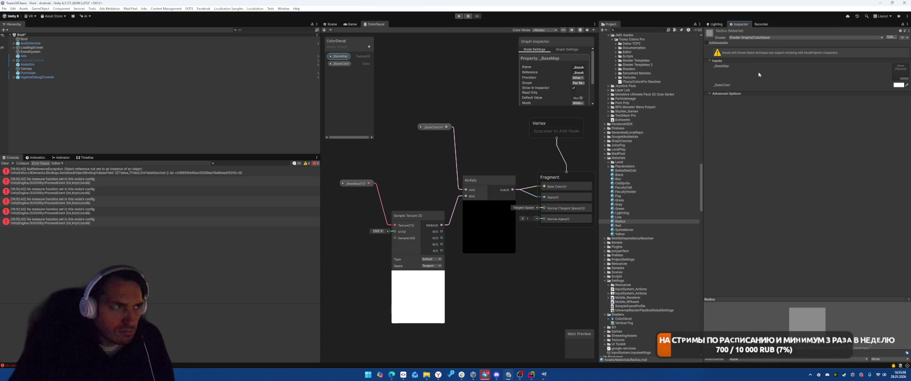
left_click(766, 37)
type("decal")
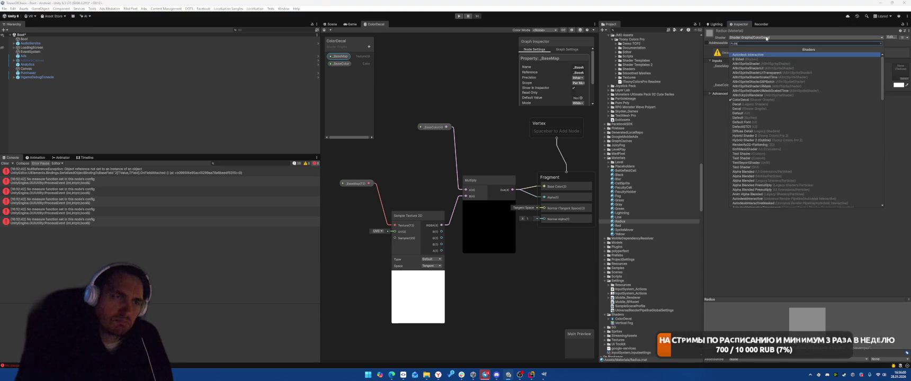
left_click(752, 59)
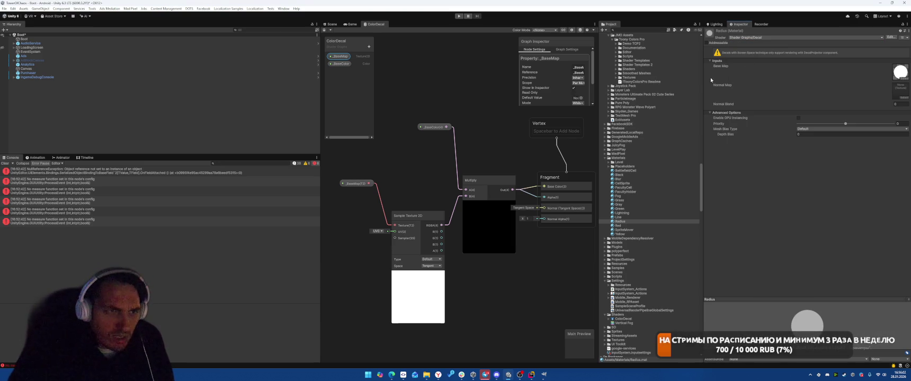
Switch the Inspector to Debug view and expand the material's saved Base_Map texture entry
left_click(908, 24)
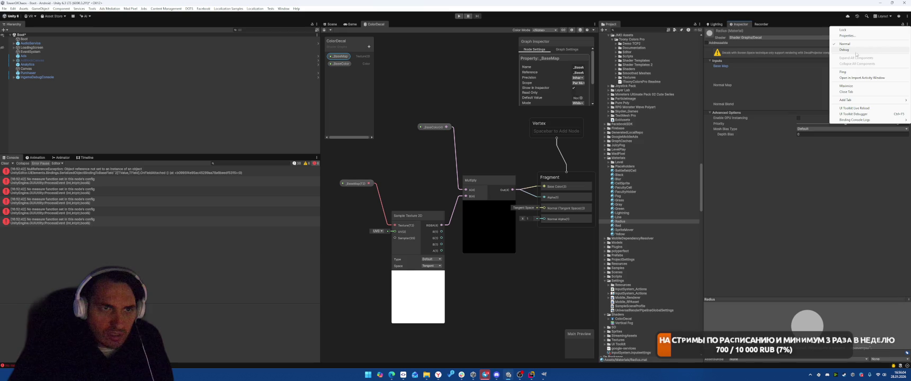
left_click(847, 35)
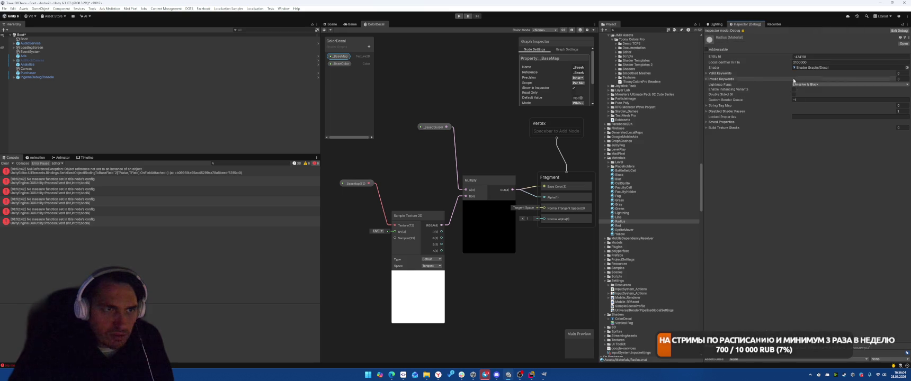
left_click(719, 129)
left_click(724, 122)
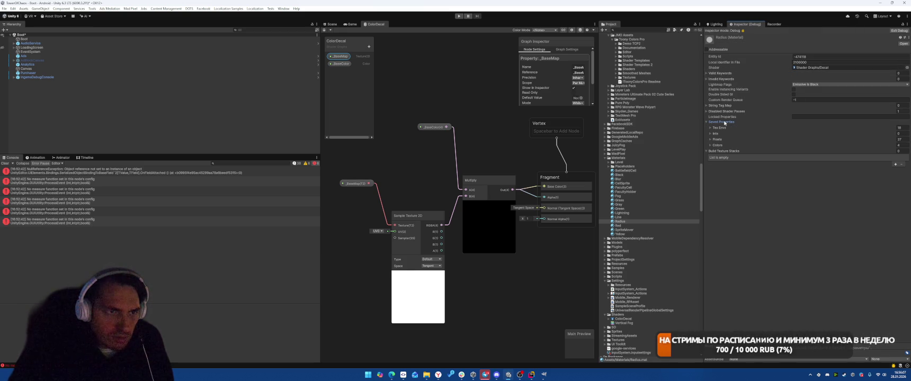
left_click(715, 133)
left_click(718, 127)
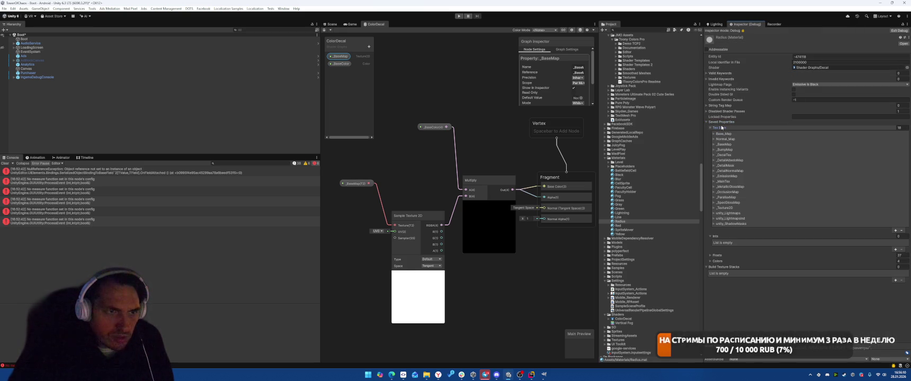
left_click(714, 134)
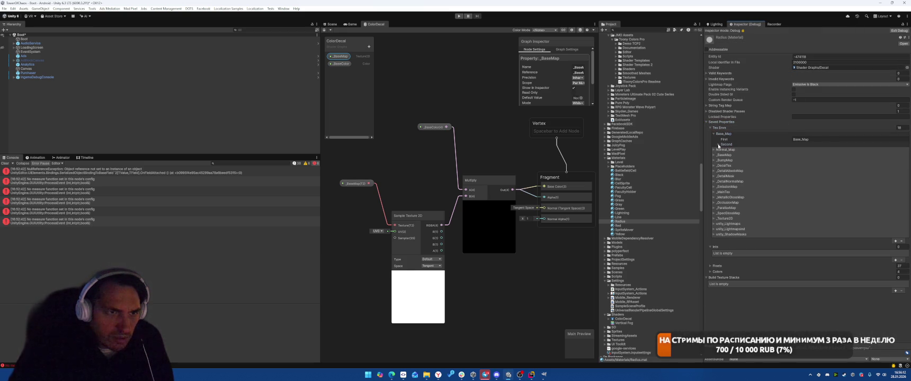
left_click(719, 145)
Copy the saved Base_Map name and rename the graph's texture property to Base_Map
key("ctrl+c")
double_click(342, 56)
key("ctrl+v")
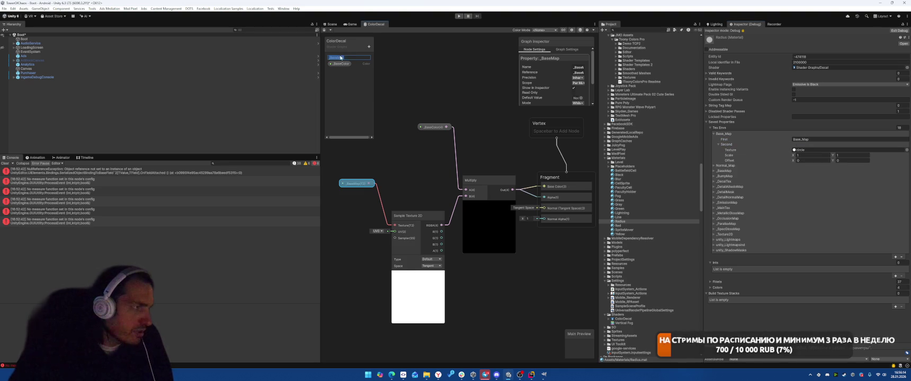
key("Return")
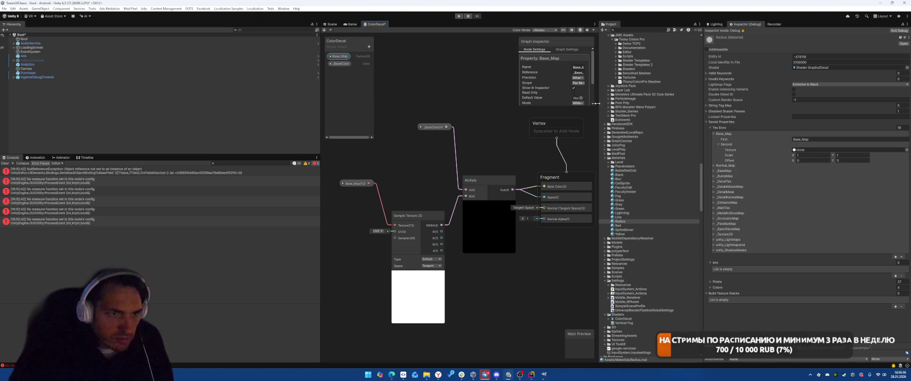
Return the Inspector to Normal view and reassign Shader Graphs/ColorDecal to the material
left_click(726, 171)
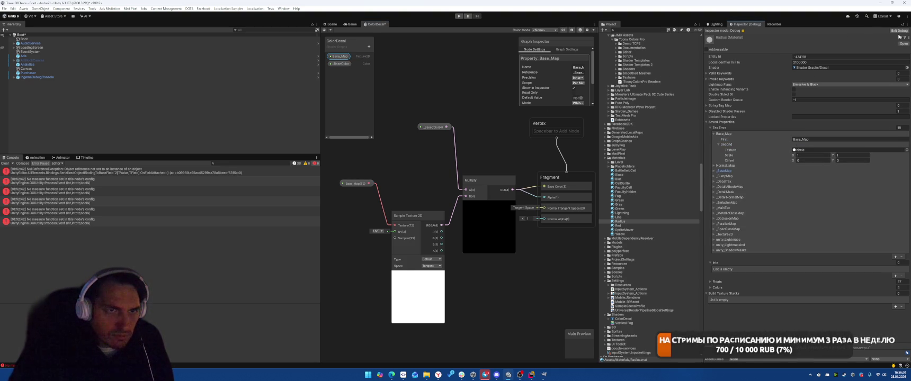
left_click(907, 24)
left_click(848, 56)
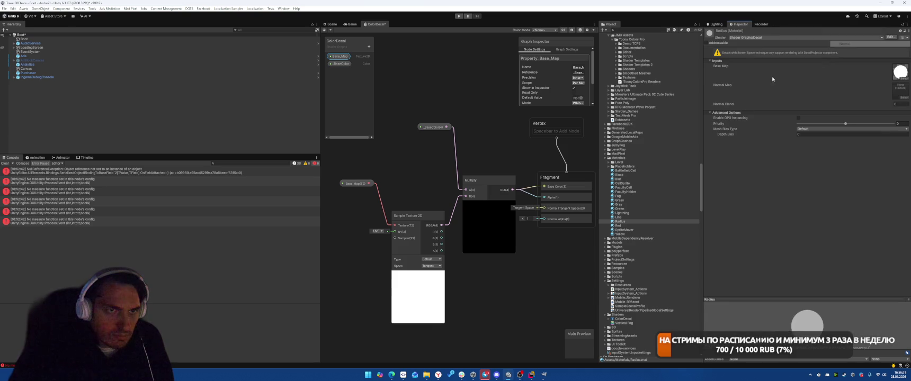
left_click(756, 38)
type("color")
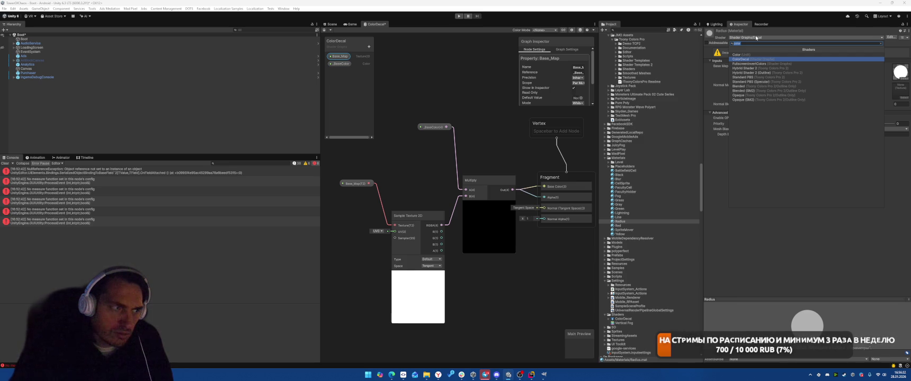
key("Return")
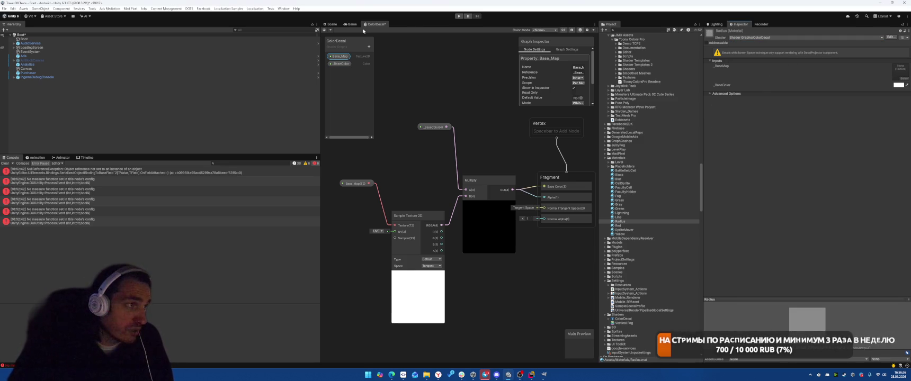
Assign the white 256x256 circle texture to the material's Base_Map
left_click(436, 83)
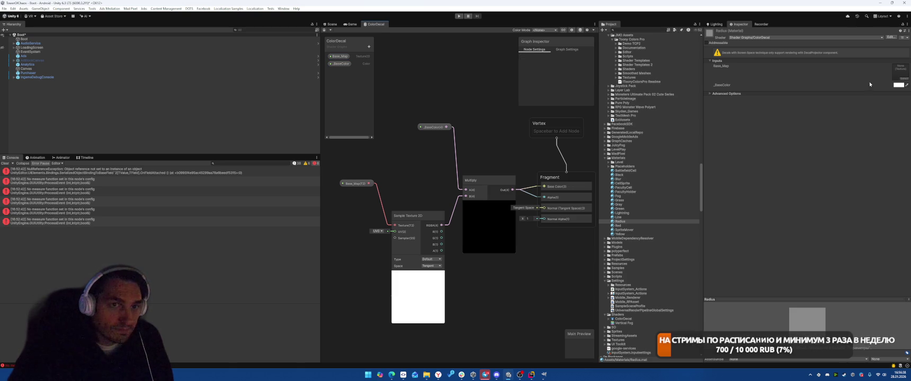
left_click(902, 78)
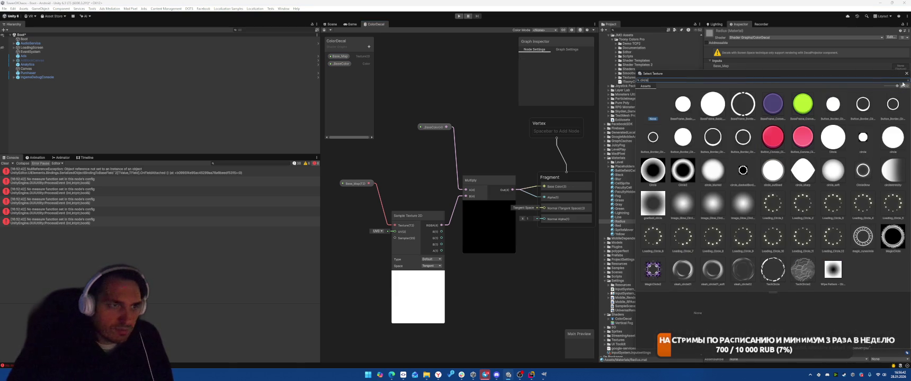
left_click(713, 104)
left_click(799, 177)
left_click(840, 142)
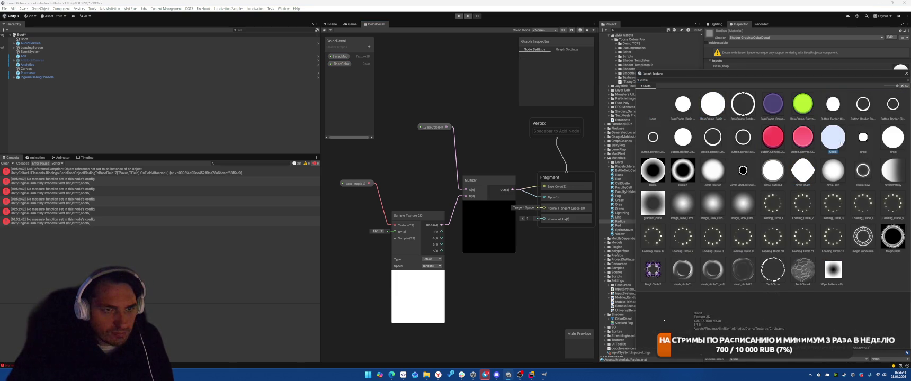
left_click(898, 135)
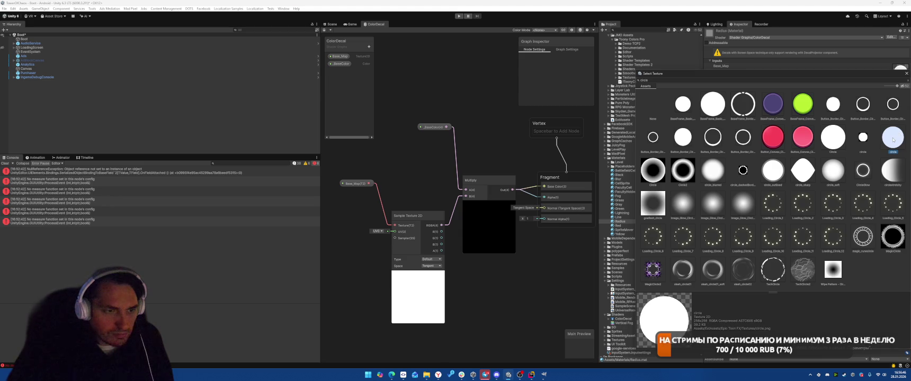
double_click(893, 139)
Set _BaseColor to a red preset, then run the game and show the Game view
left_click(897, 85)
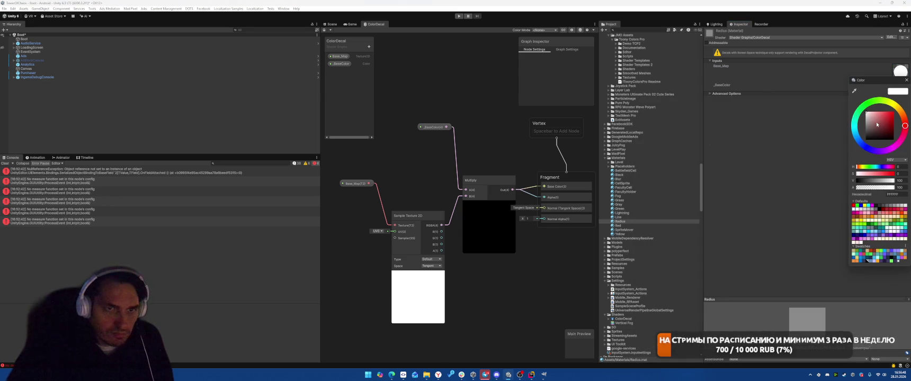
left_click(875, 181)
left_click(906, 85)
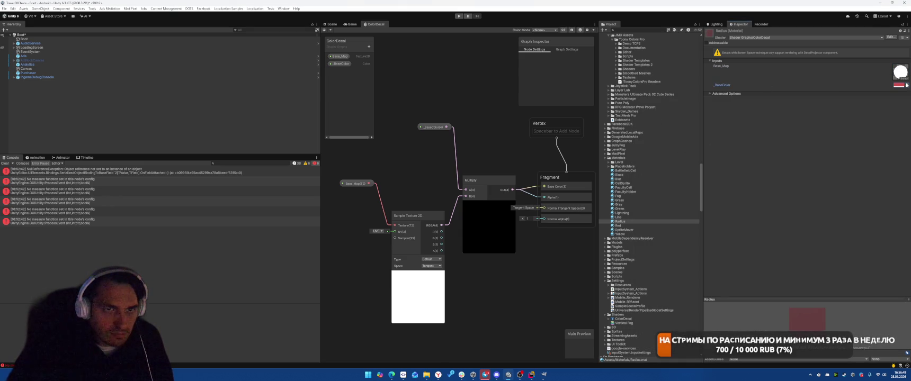
left_click(459, 17)
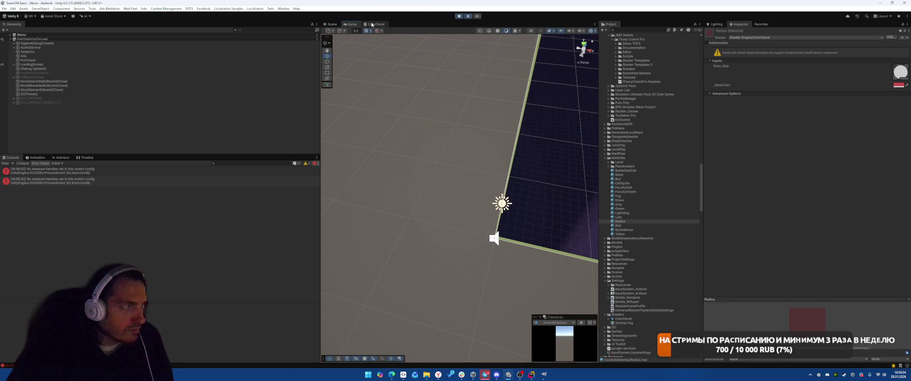
left_click(348, 25)
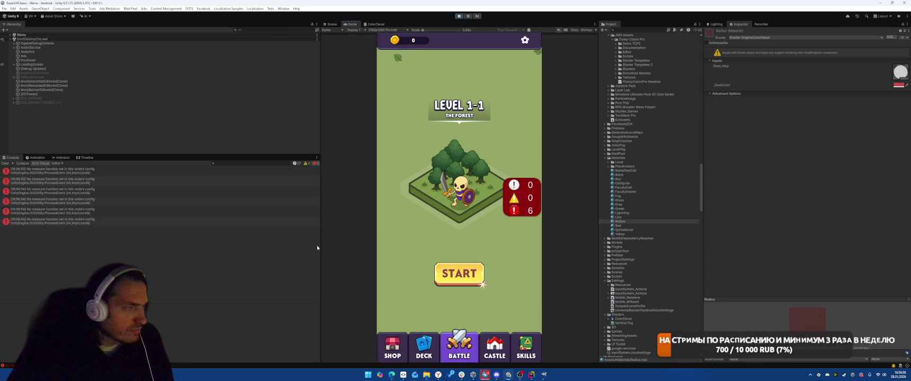
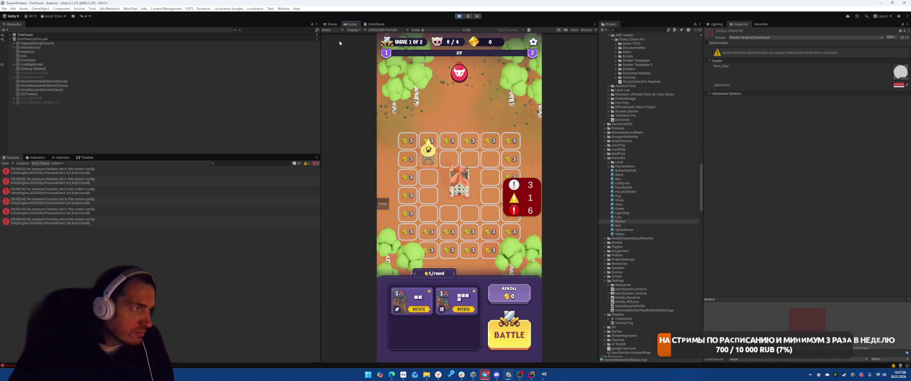
Wire the ColorDecal Sample Texture 2D alpha output into Fragment Alpha, then return to the Game view
left_click(375, 24)
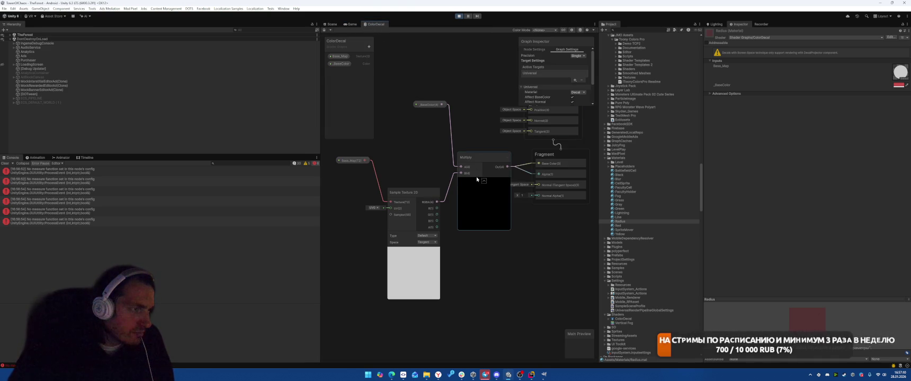
left_click_drag(437, 227, 538, 174)
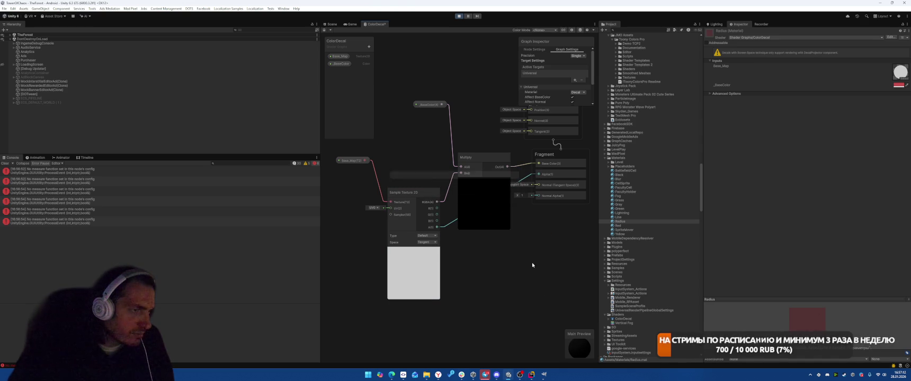
left_click(351, 24)
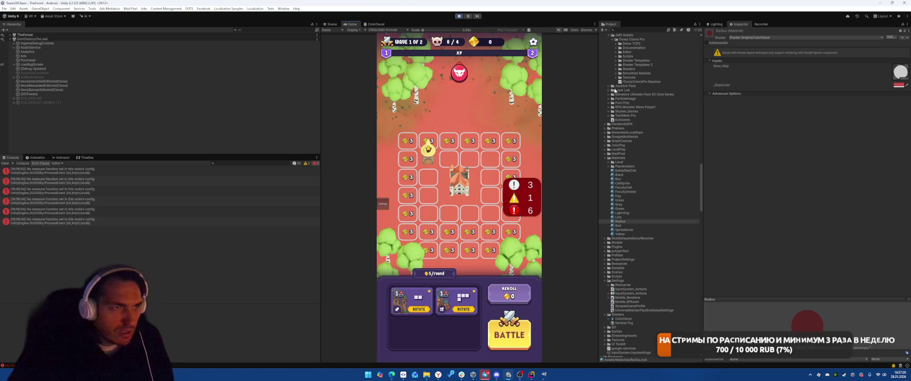
Find the Radius decal in the Hierarchy and shrink its scale from 20 to about 7.7
left_click(276, 31)
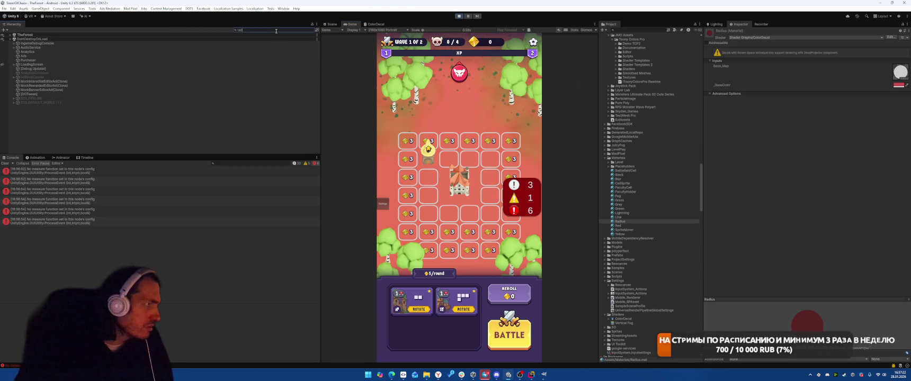
type("radius")
left_click(126, 40)
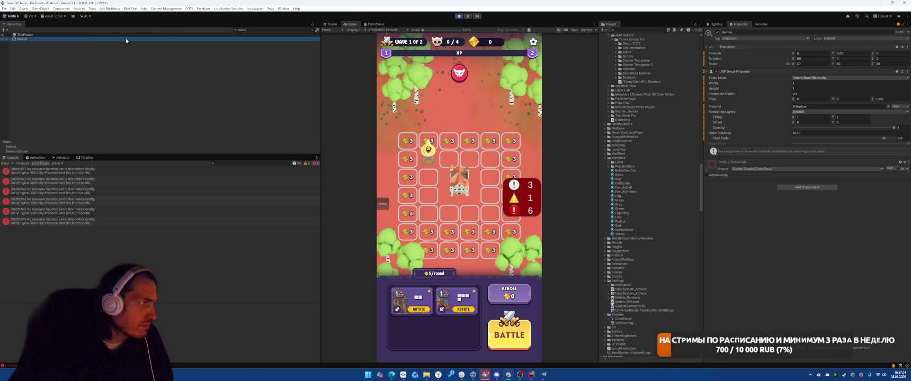
mouse_move(794, 64)
left_mouse_down()
mouse_move(731, 76)
mouse_move(737, 71)
left_mouse_up()
Expand the Radius material to inspect its _BaseColor picker, then exit Play mode
left_click(725, 164)
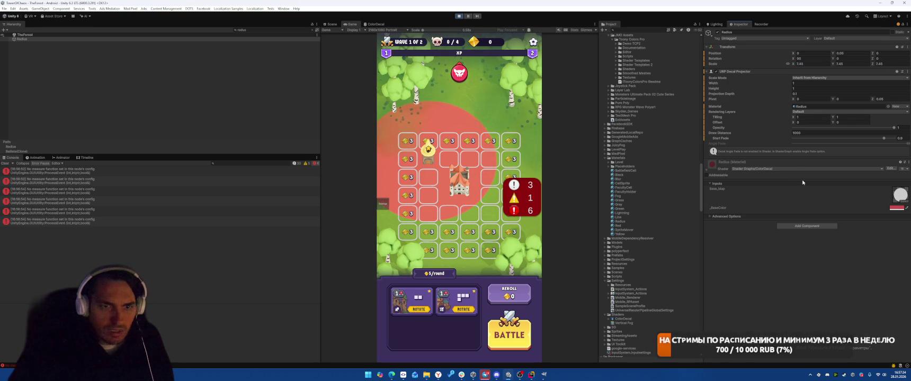
left_click(901, 208)
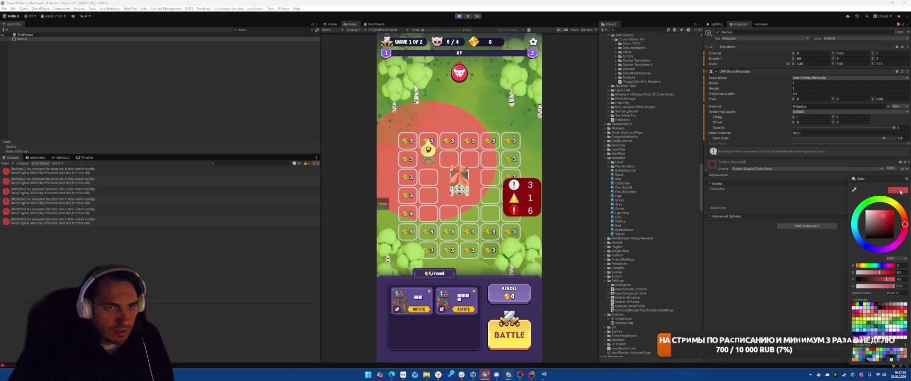
key("alt+Tab")
key("alt+Tab")
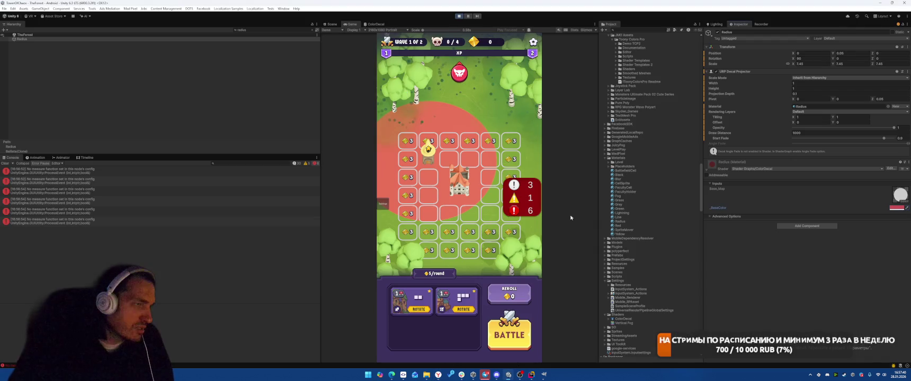
left_click(459, 16)
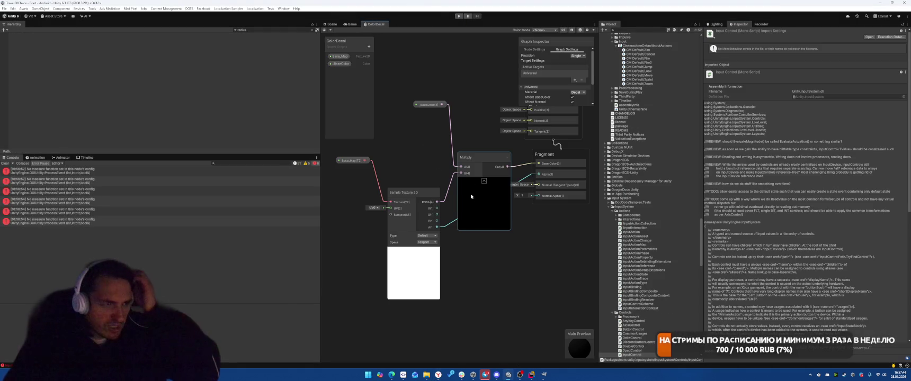
Rearrange the Multiply, _BaseColor, Base_Map and Sample Texture 2D nodes in the ColorDecal graph
left_click(483, 182)
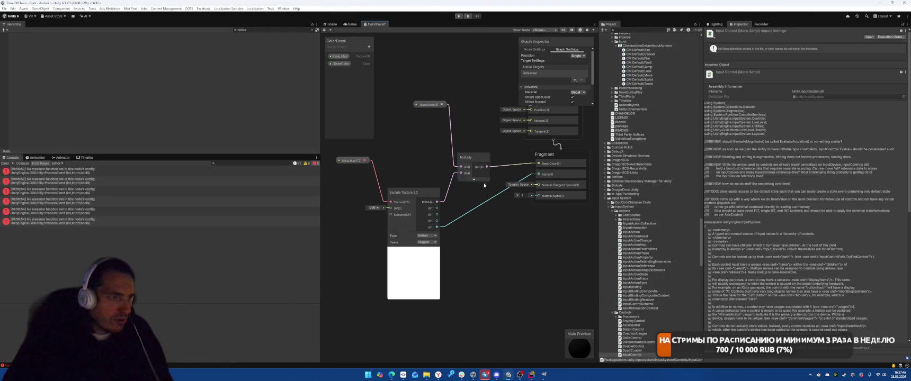
left_click(484, 180)
left_click_drag(486, 158, 480, 158)
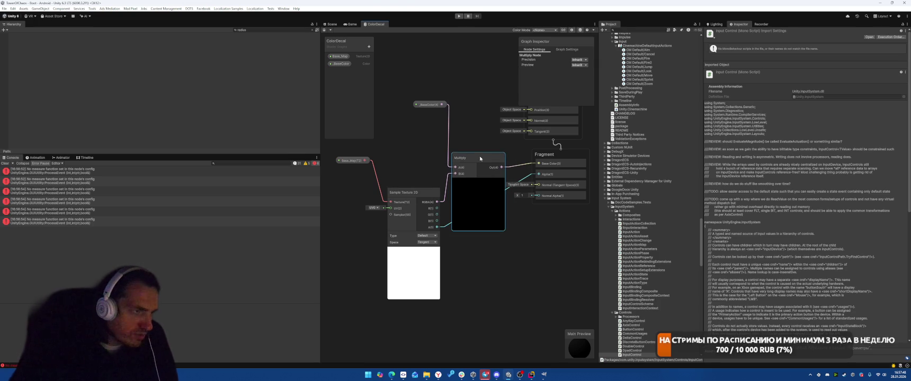
left_click_drag(429, 104, 413, 111)
left_click_drag(419, 193, 410, 205)
left_click_drag(356, 162, 362, 176)
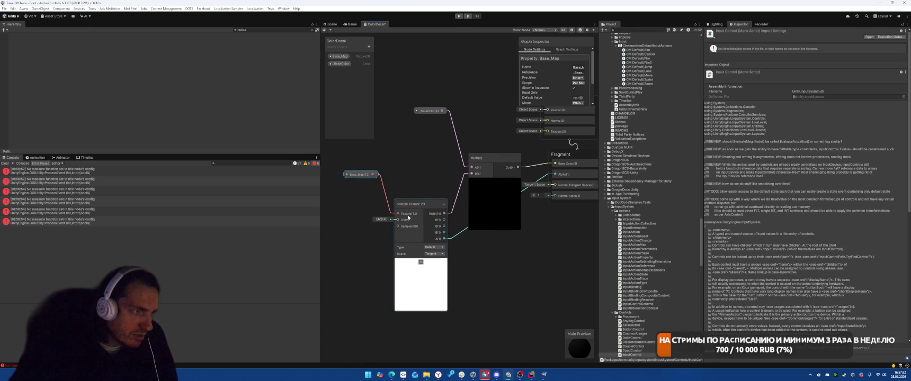
left_click_drag(436, 115, 431, 113)
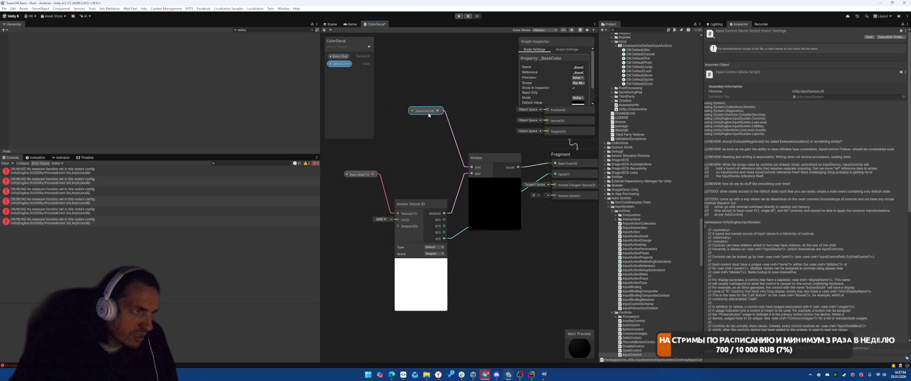
right_click(428, 112)
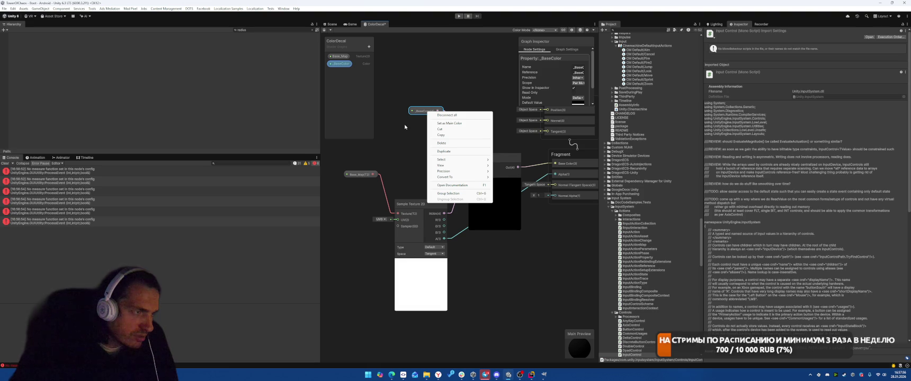
left_click(404, 127)
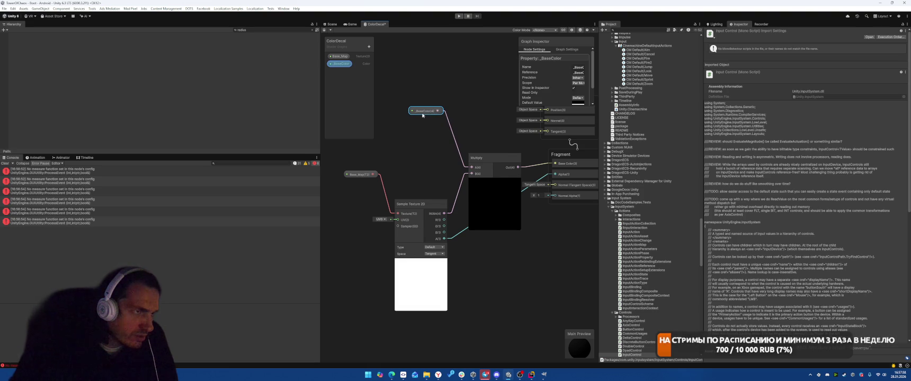
Widen the Graph Inspector, keep _BaseColor's mode as Default, and review the Graph Settings
scroll(552, 73, "down", 1)
scroll(550, 70, "down", 1)
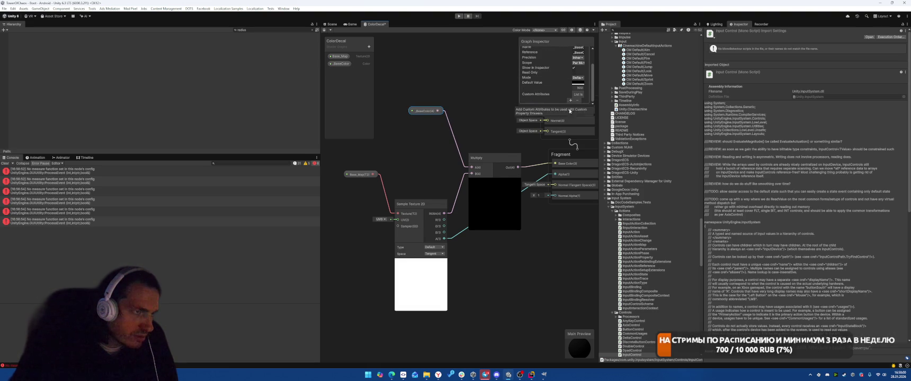
left_click_drag(520, 85, 459, 84)
left_click(528, 78)
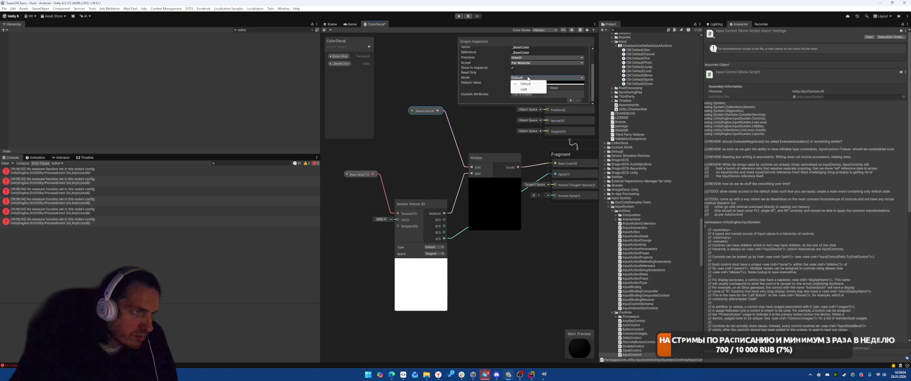
left_click(492, 86)
scroll(520, 98, "up", 2)
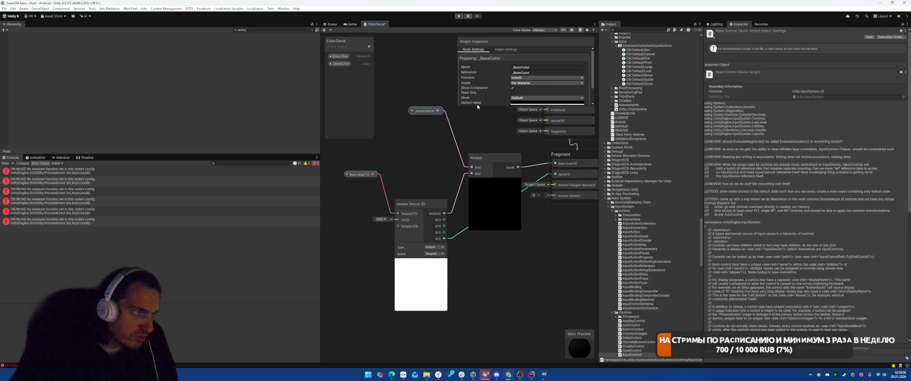
left_click(506, 49)
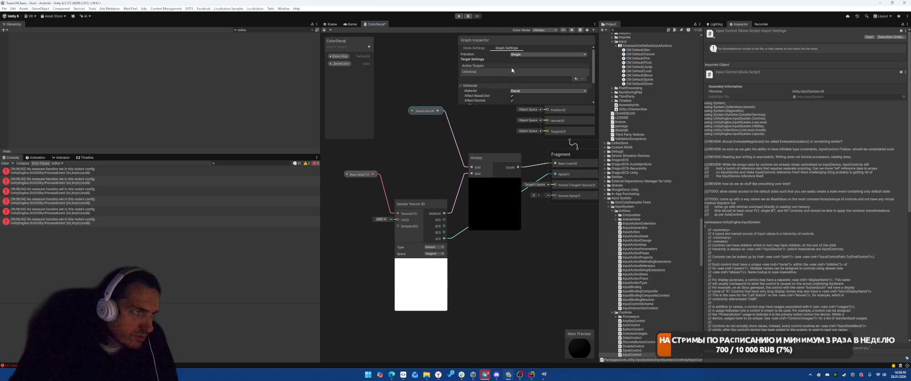
scroll(498, 71, "down", 3)
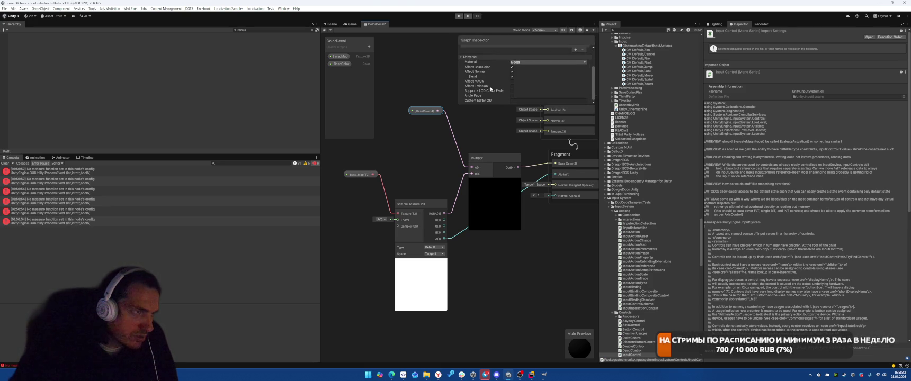
scroll(514, 74, "up", 3)
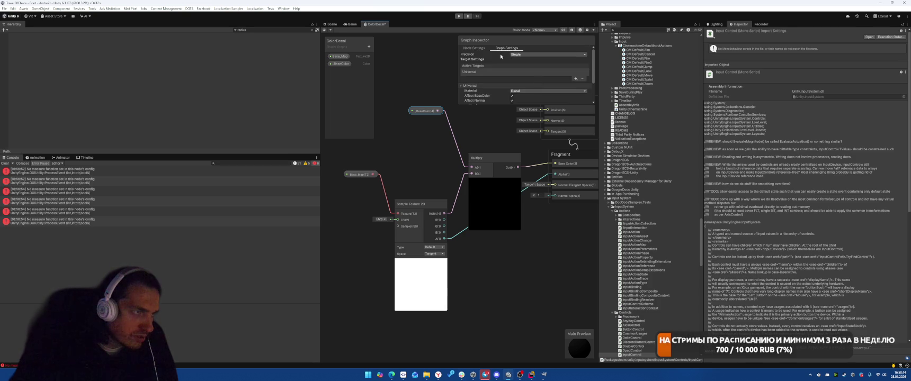
Recheck the _BaseColor property settings and move the _BaseColor node further left
left_click(480, 48)
scroll(498, 84, "down", 1)
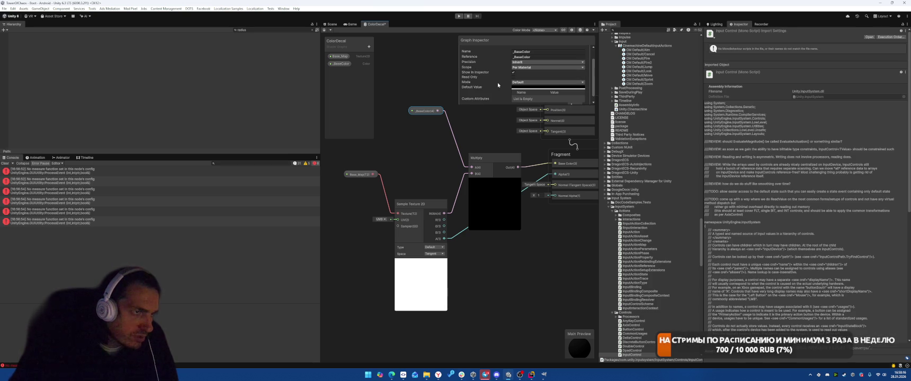
scroll(498, 85, "down", 1)
left_click_drag(424, 112, 406, 113)
right_click(447, 117)
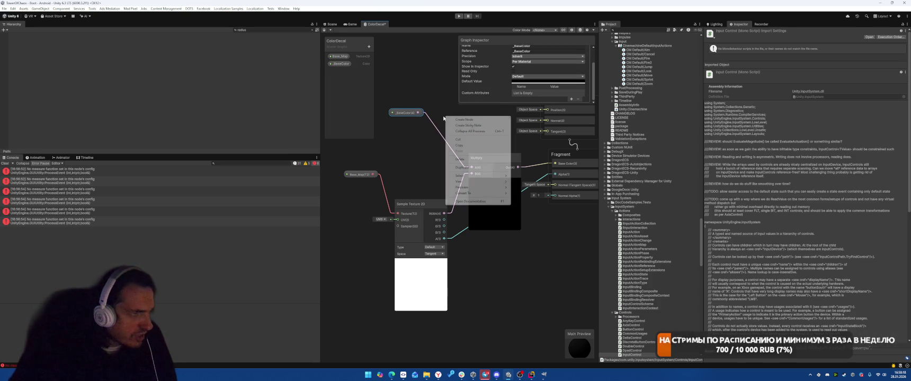
left_click(465, 120)
type("co")
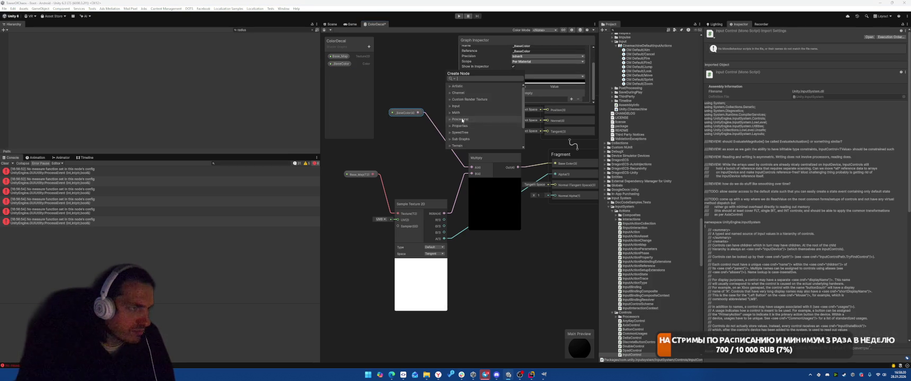
type("lor")
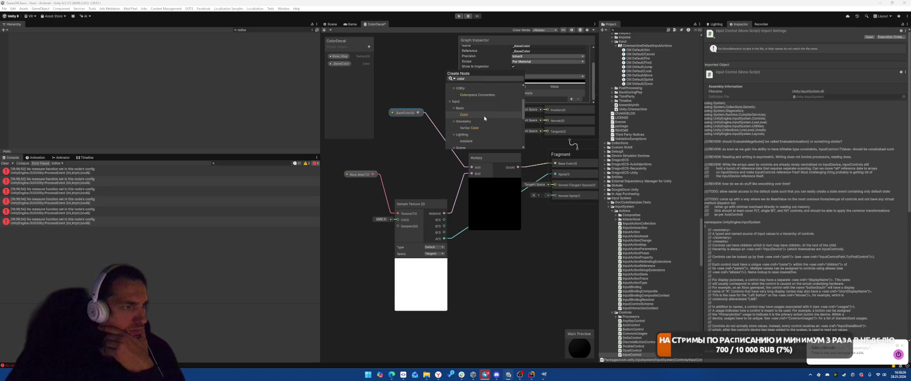
scroll(487, 116, "up", 3)
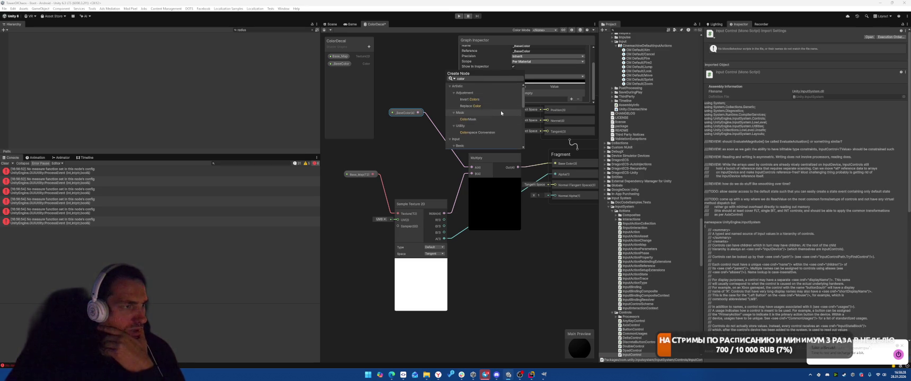
scroll(493, 121, "down", 2)
left_click(479, 133)
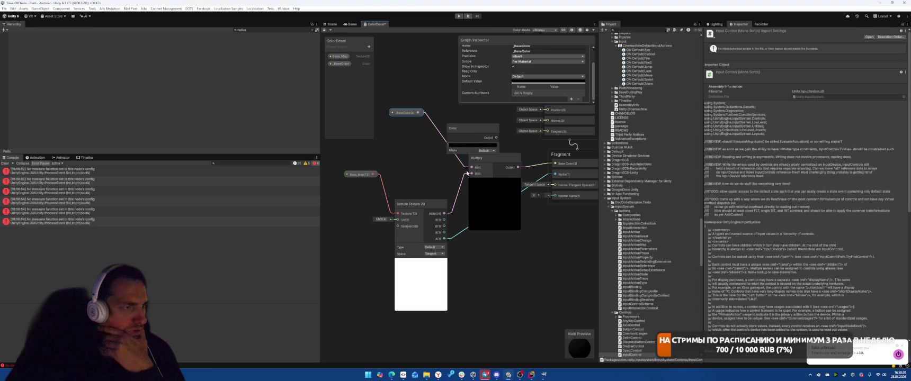
left_click_drag(481, 134, 471, 124)
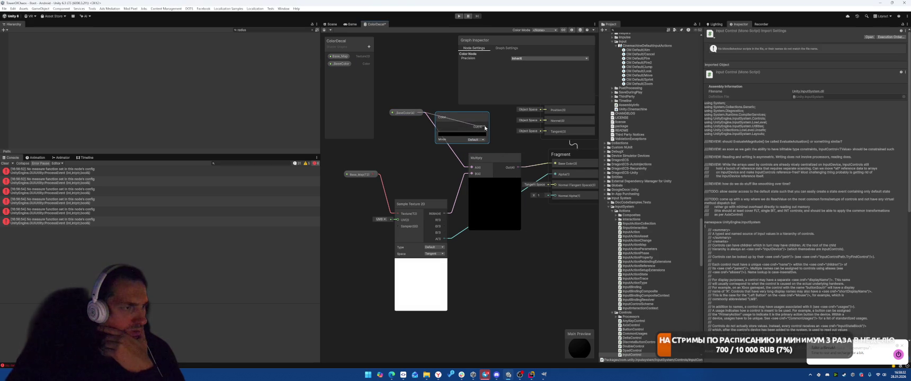
key("Delete")
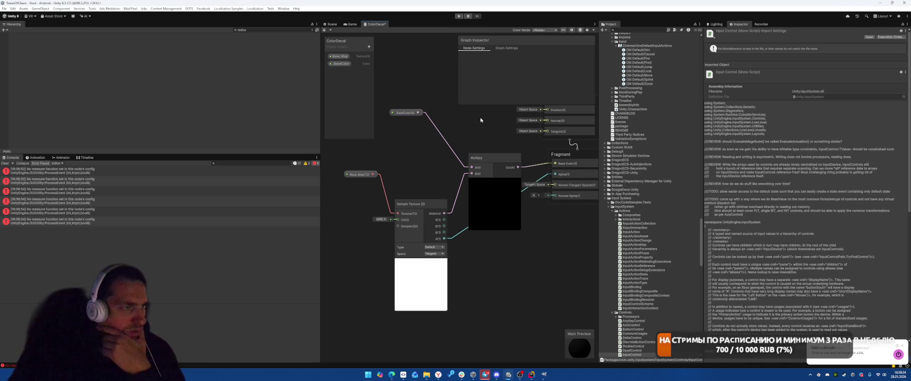
right_click(430, 85)
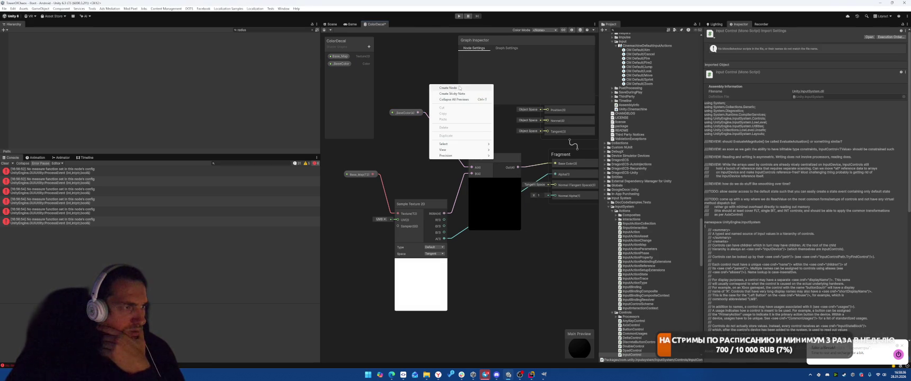
left_click(459, 88)
type("node")
key("BackSpace")
key("BackSpace")
key("BackSpace")
type("color")
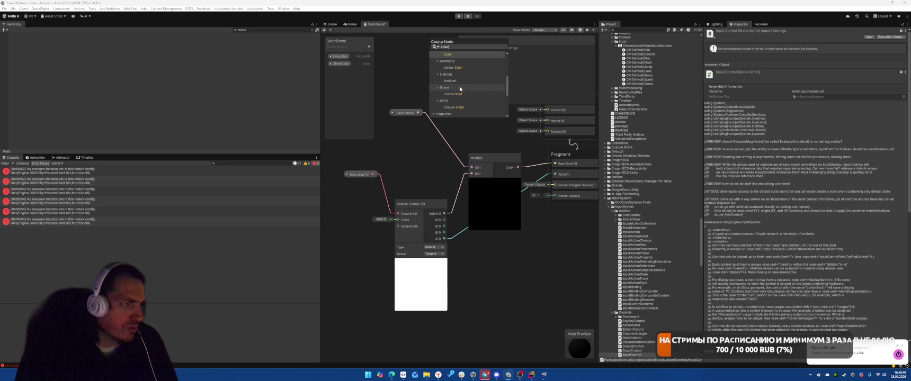
scroll(476, 85, "down", 2)
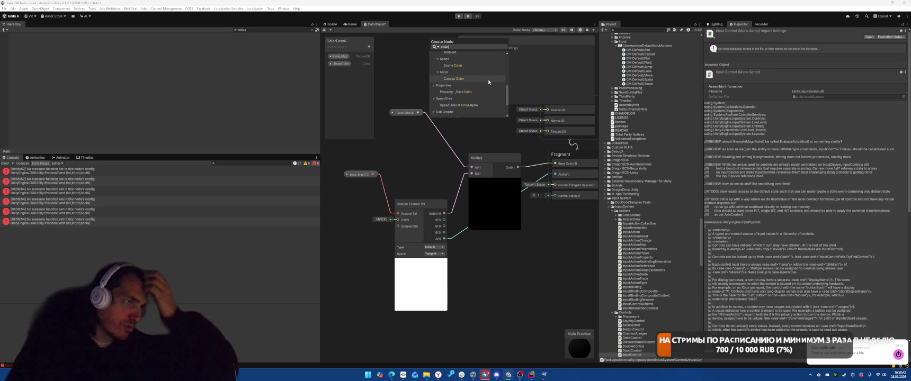
scroll(488, 81, "down", 2)
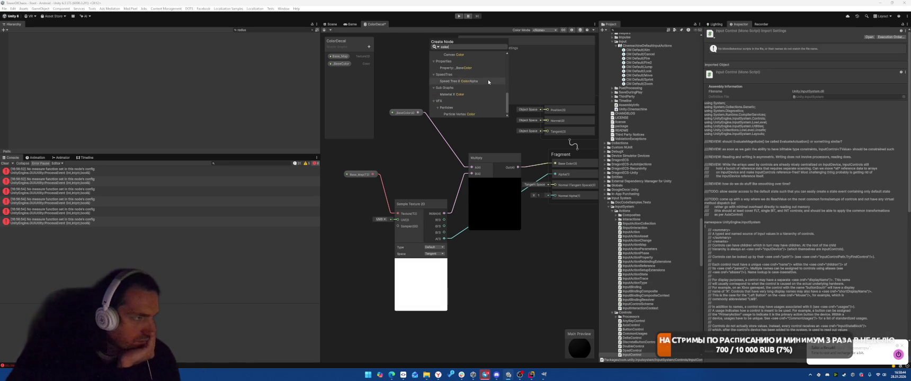
scroll(492, 83, "up", 3)
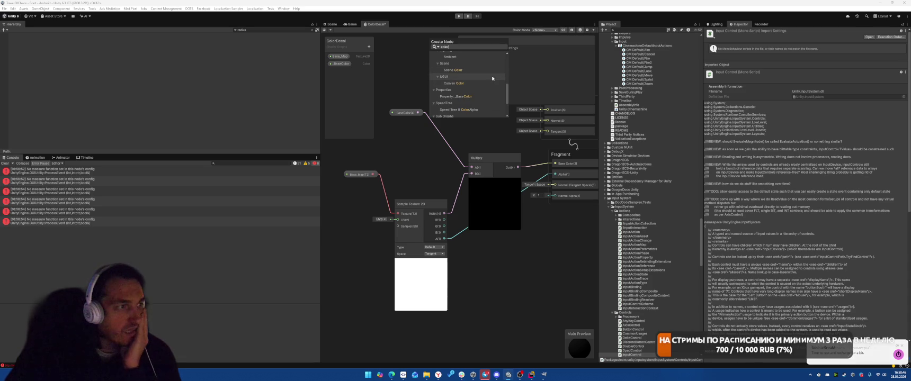
scroll(492, 85, "up", 3)
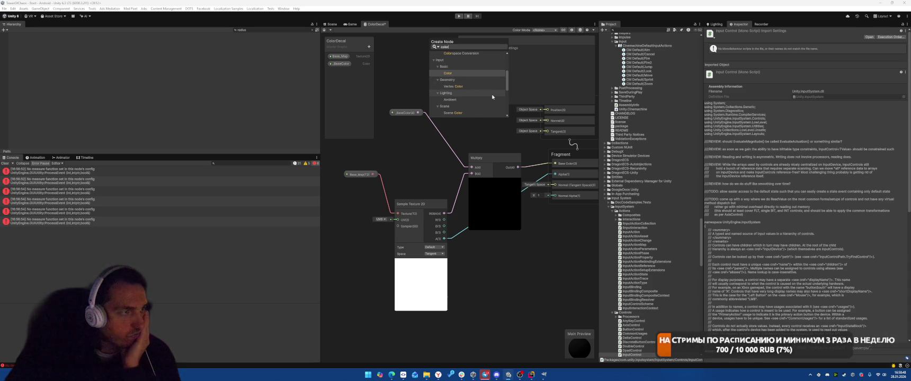
scroll(492, 97, "up", 3)
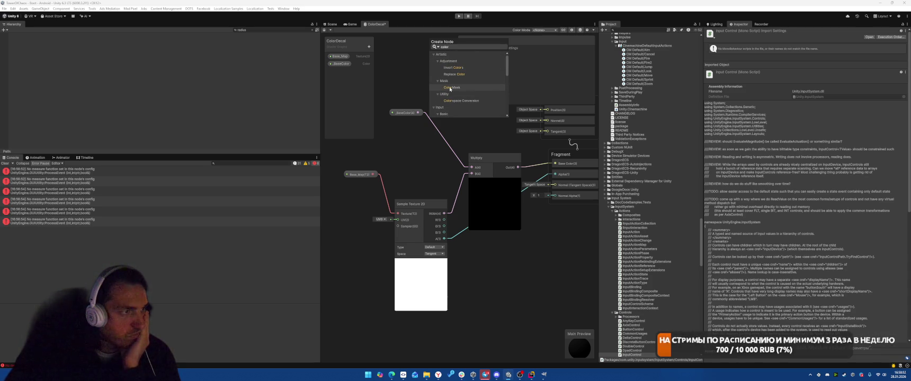
left_click(472, 88)
left_click_drag(448, 100, 413, 75)
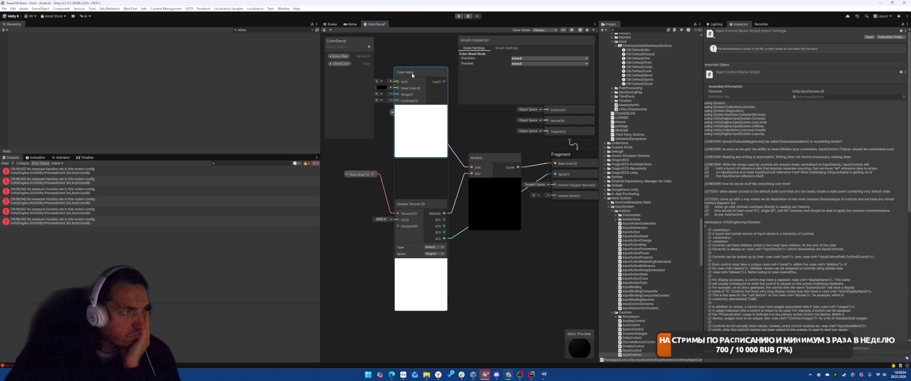
key("Delete")
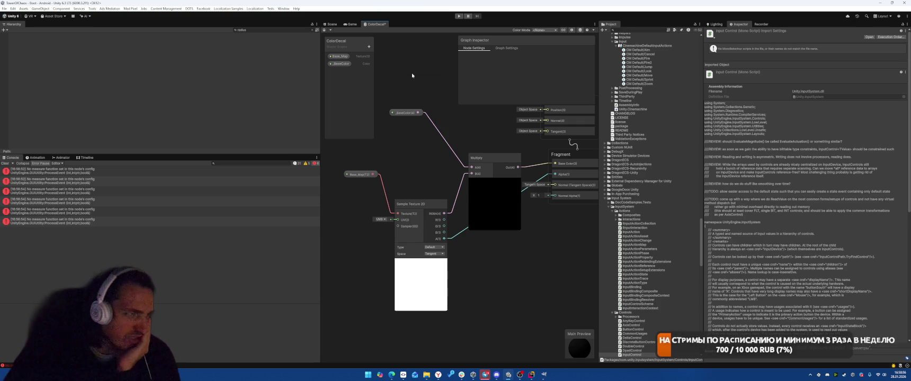
left_click(438, 375)
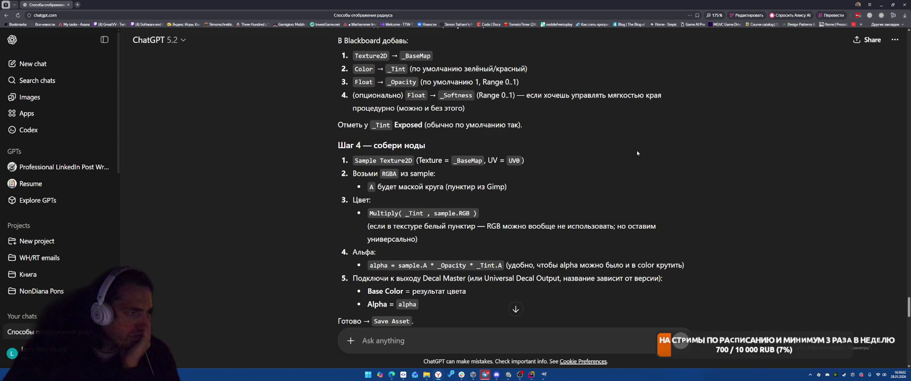
scroll(638, 153, "down", 2)
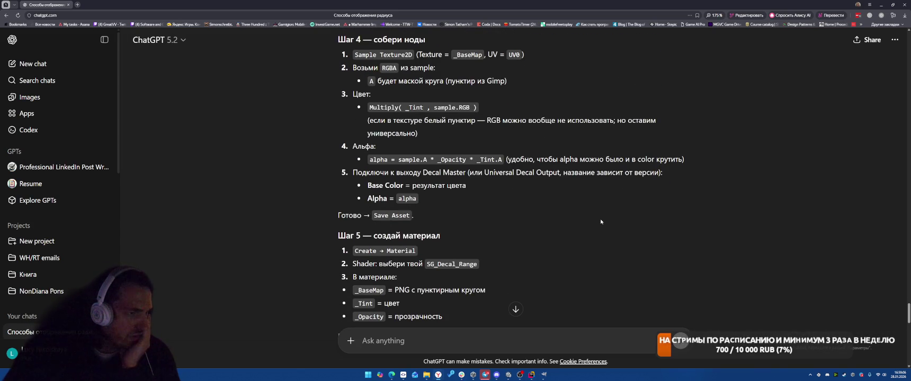
scroll(601, 222, "down", 1)
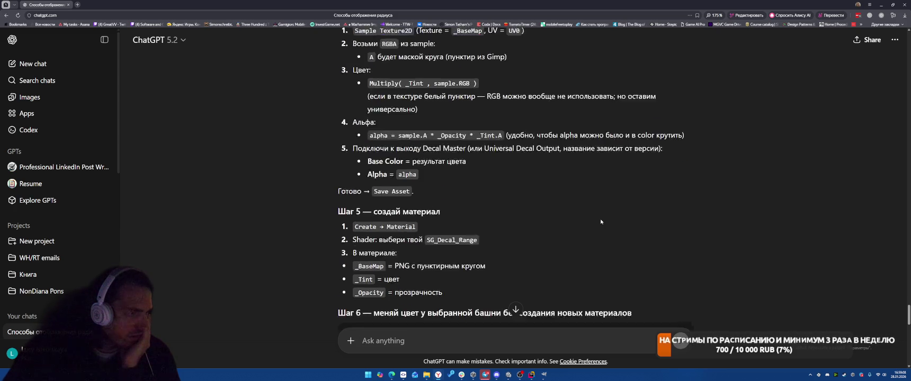
scroll(609, 196, "down", 1)
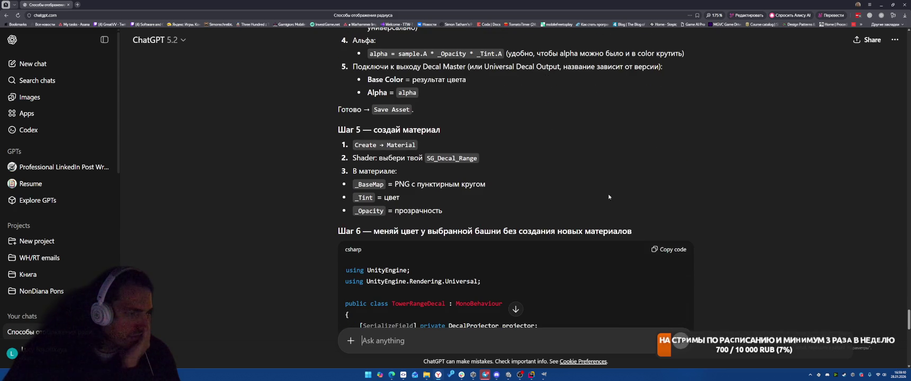
scroll(611, 189, "up", 3)
scroll(611, 189, "up", 3)
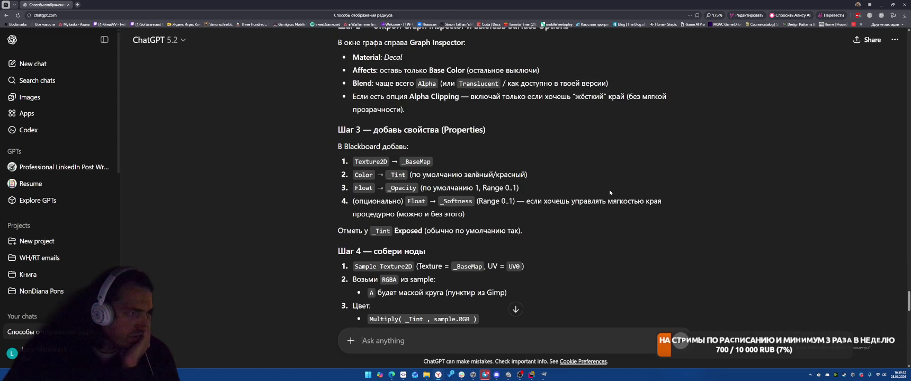
scroll(610, 193, "up", 1)
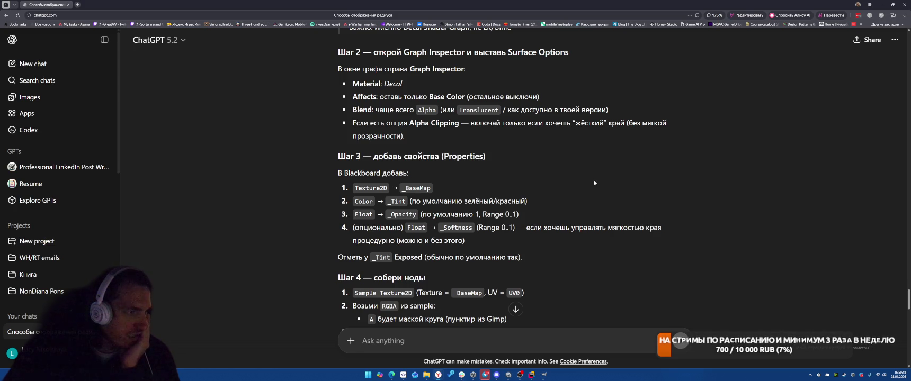
scroll(595, 183, "up", 1)
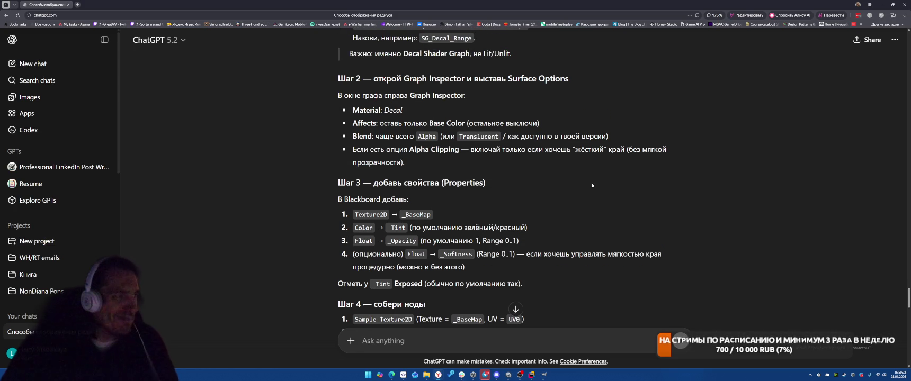
key("alt+Tab")
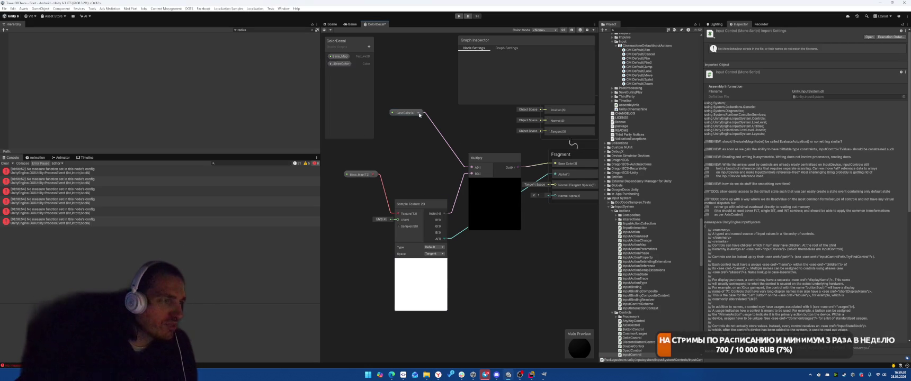
Add a Multiply node fed by texture alpha and _BaseColor, outputting to Fragment Alpha
right_click(495, 268)
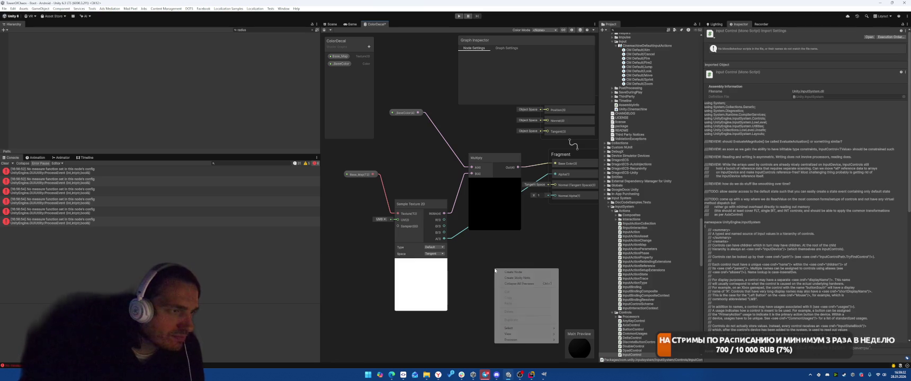
left_click(516, 244)
right_click(516, 244)
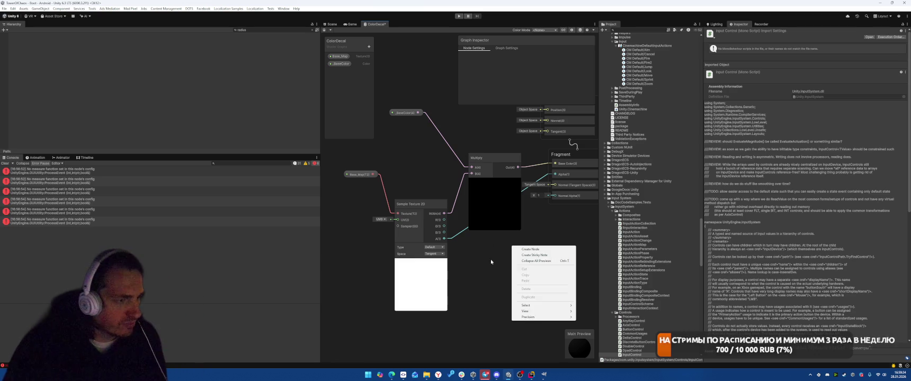
left_click(530, 250)
type("mul")
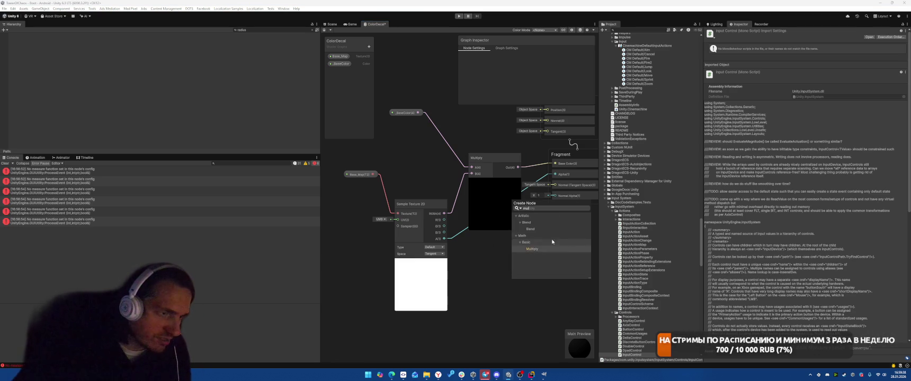
double_click(531, 250)
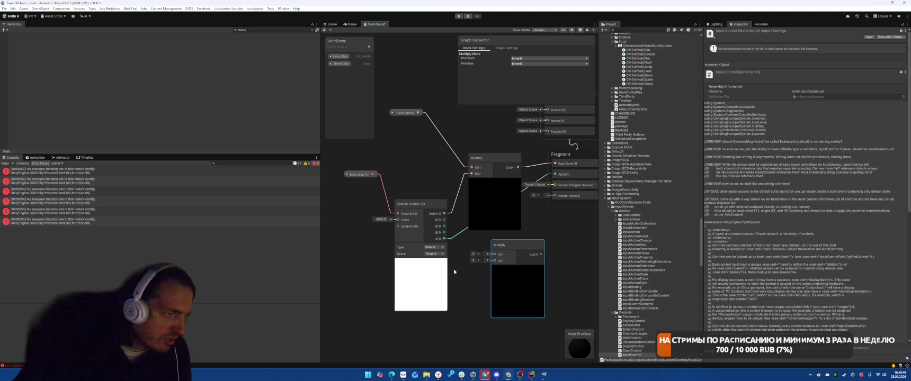
left_click_drag(444, 239, 495, 260)
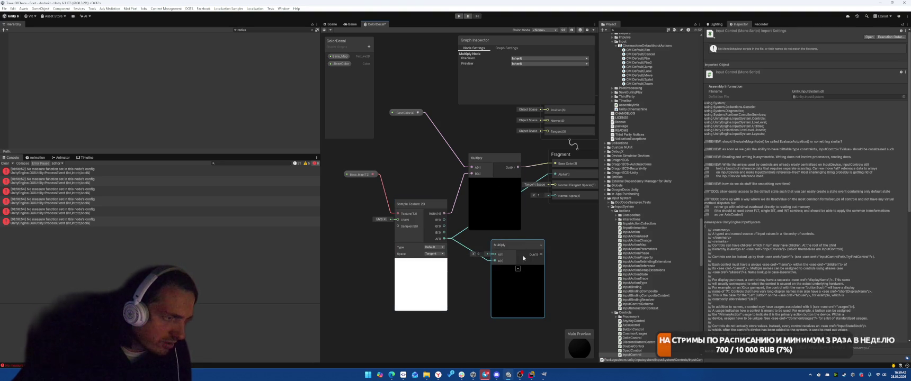
left_click_drag(564, 204, 555, 176)
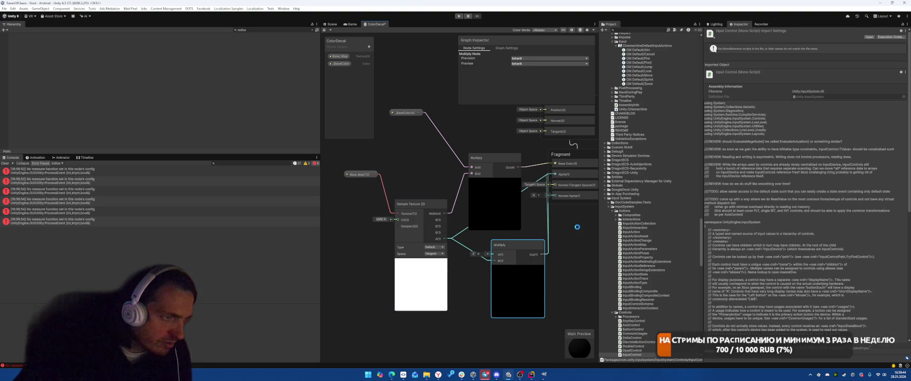
left_click_drag(420, 112, 492, 254)
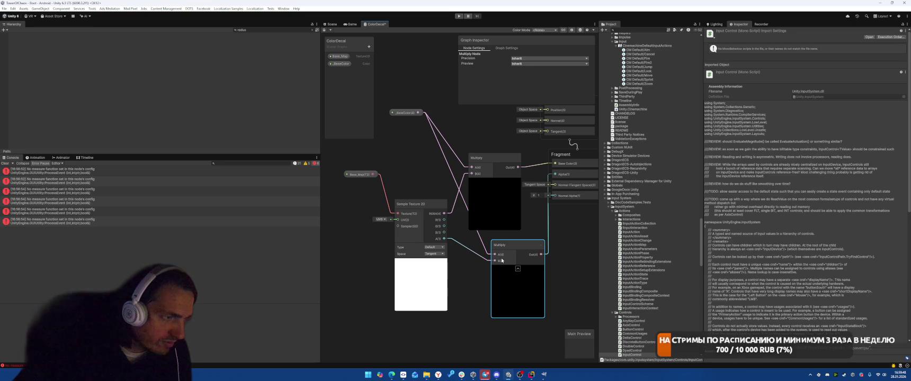
Reposition the _BaseColor node and inspect its default value settings
left_click_drag(412, 113, 416, 133)
left_click(439, 154)
left_click(411, 132)
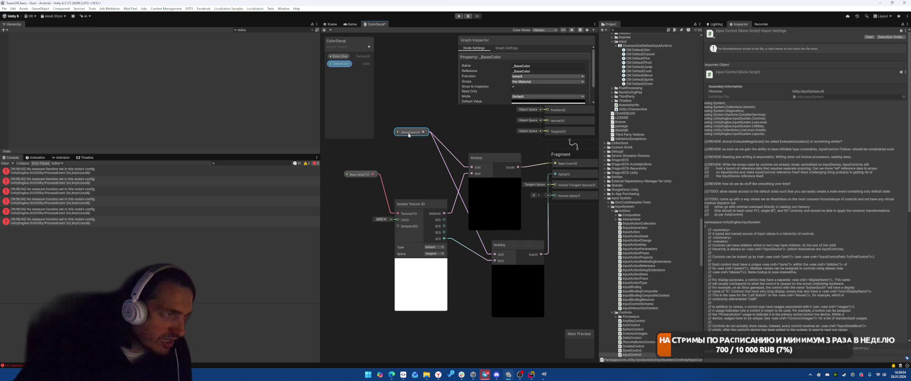
mouse_move(492, 106)
left_mouse_down()
mouse_move(491, 140)
mouse_move(490, 132)
left_mouse_up()
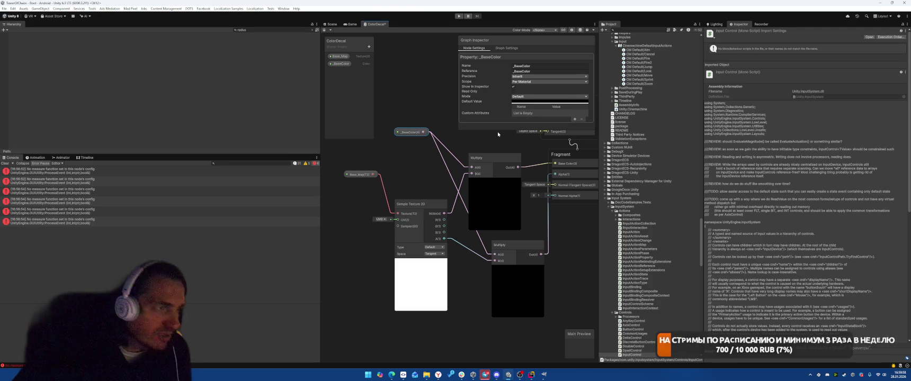
key("alt+Tab")
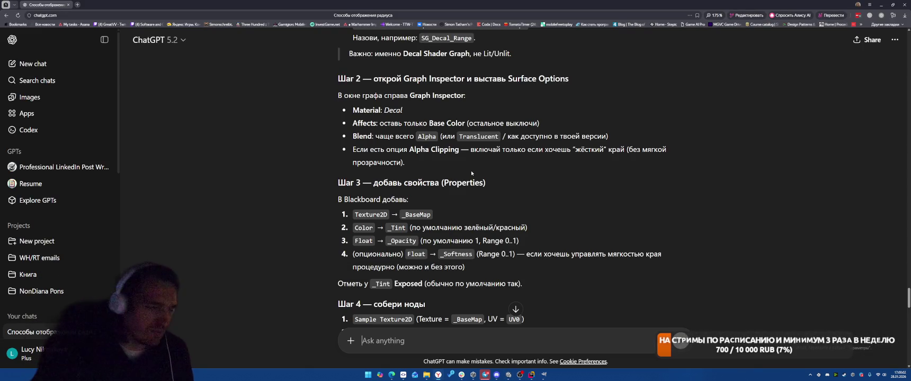
Ask ChatGPT how to multiply the colour's alpha by the texture's alpha and output it
scroll(469, 288, "down", 3)
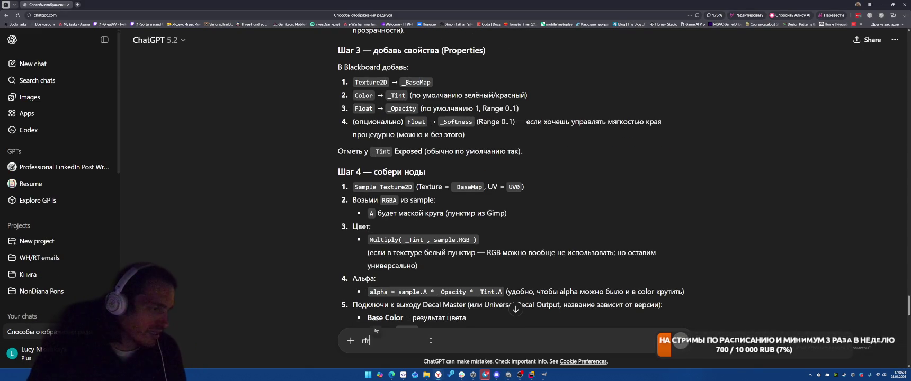
type("как вз")
key("BackSpace")
key("BackSpace")
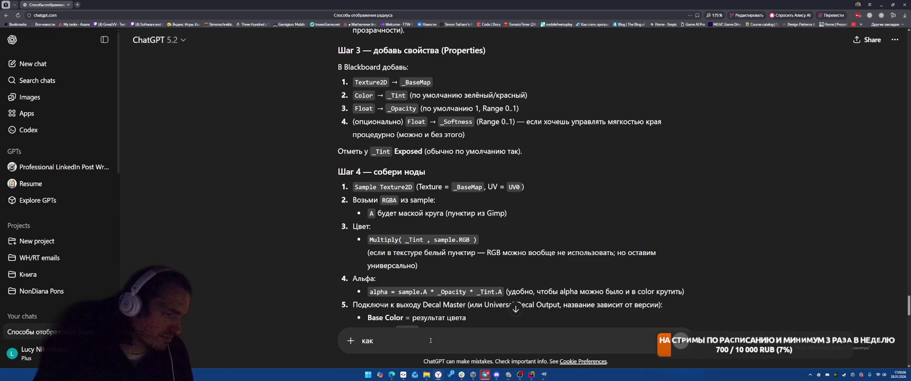
type("перемножить аль")
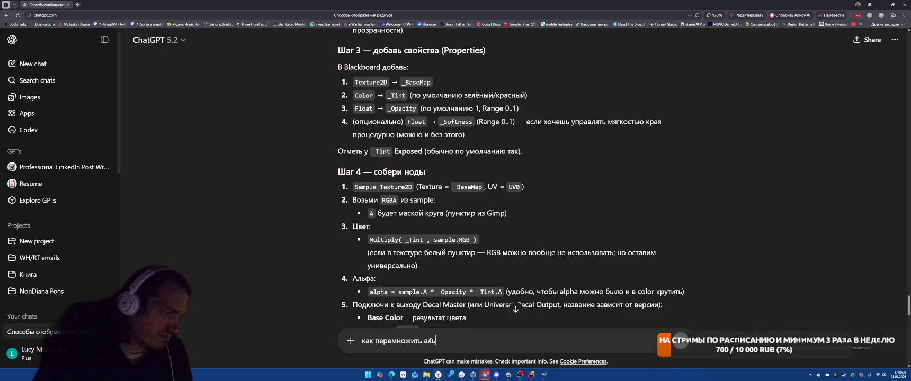
type("фу из цвета")
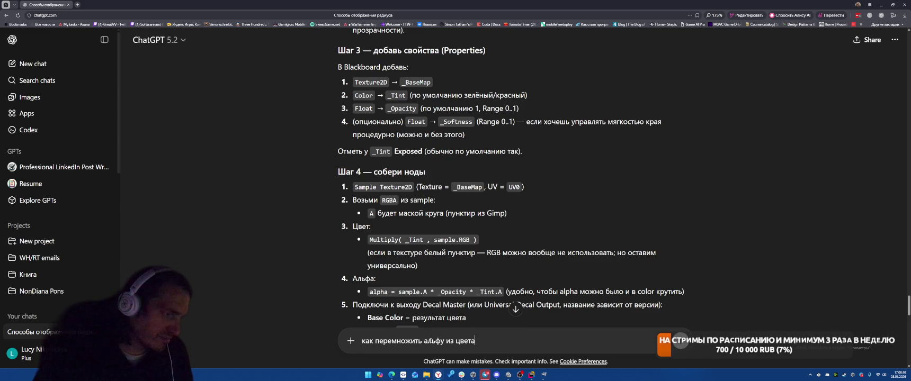
type(" на альфу текстуры и выв")
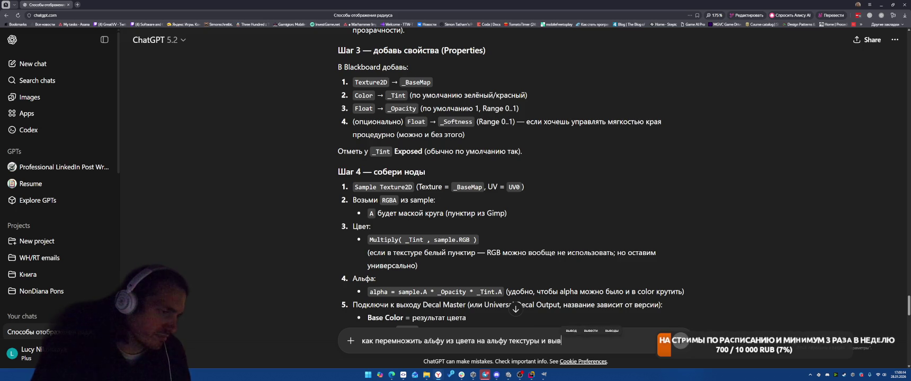
type("ести в alpha")
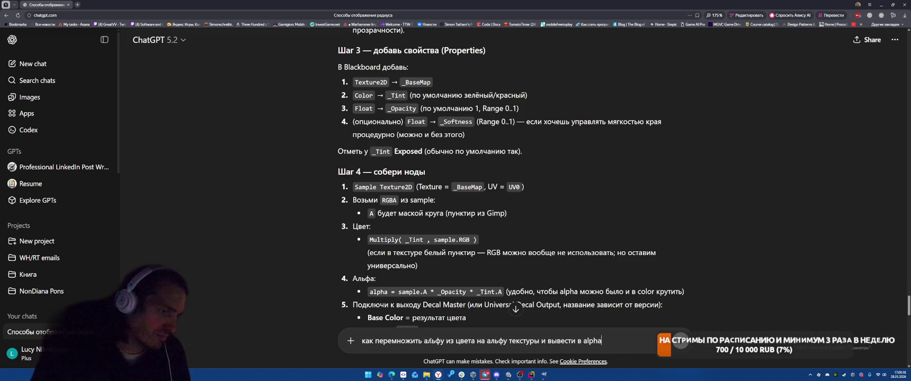
key("Return")
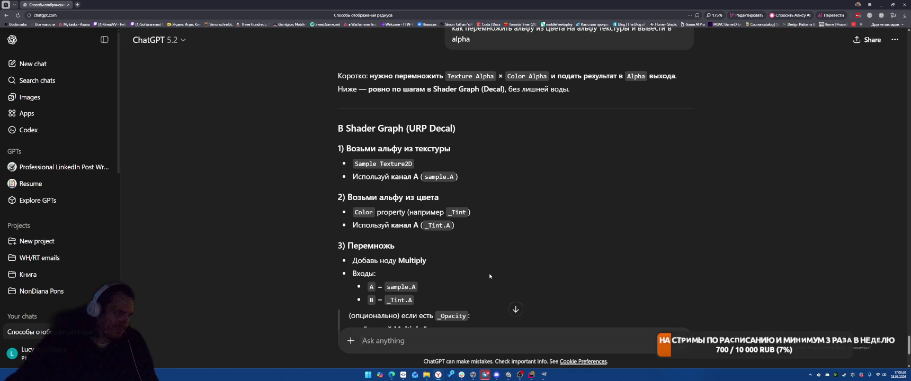
Read through ChatGPT's reply on multiplying the alpha values
scroll(520, 230, "down", 3)
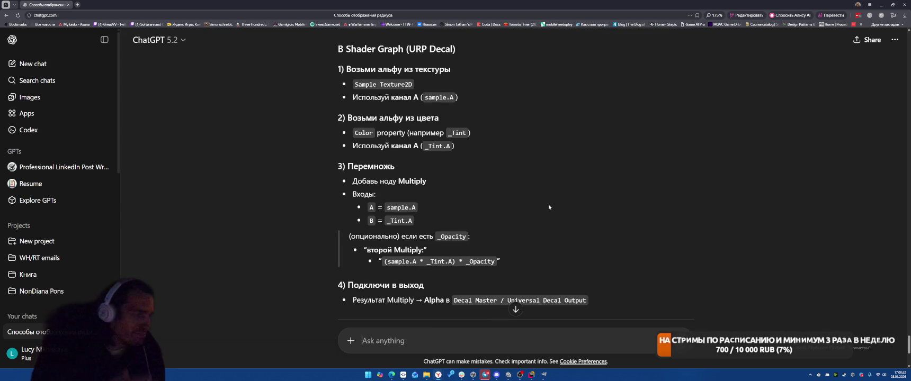
scroll(582, 165, "down", 2)
scroll(582, 166, "down", 5)
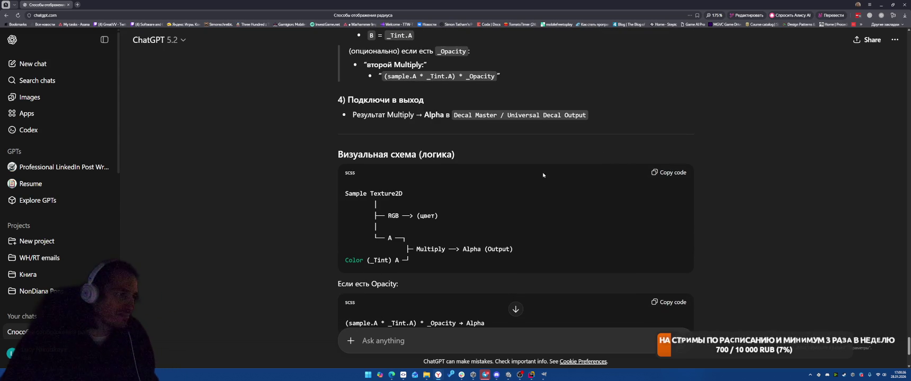
scroll(549, 172, "down", 3)
scroll(555, 168, "down", 6)
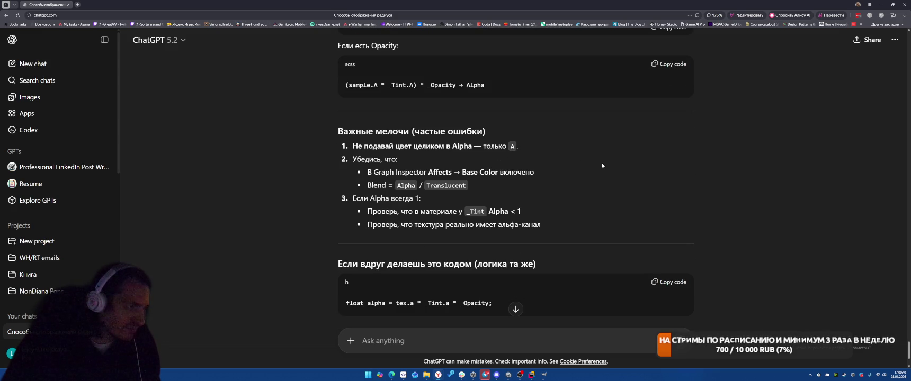
scroll(602, 166, "down", 2)
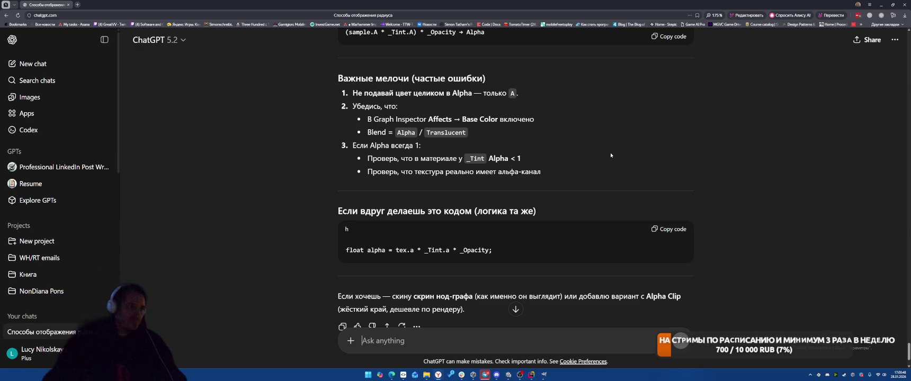
scroll(537, 248, "down", 2)
Send the follow-up 'как взять только альфа из цвета' asking how to take only a colour's alpha
left_click(464, 343)
type("rfr")
key("BackSpace")
key("BackSpace")
key("BackSpace")
type("кк")
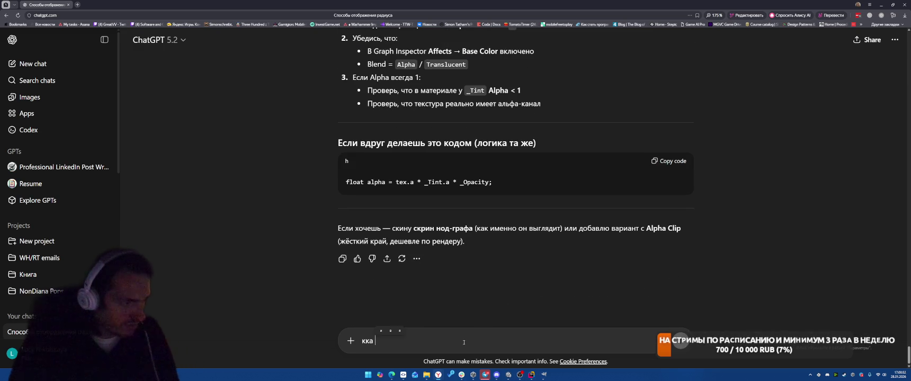
type("ак взять тольк")
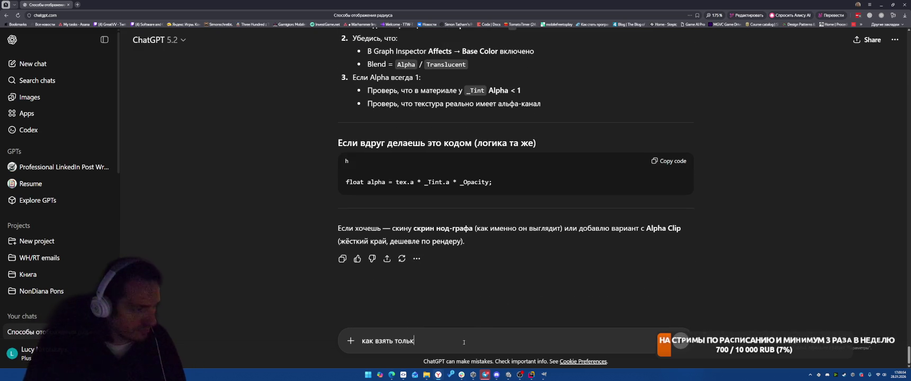
type("о альфа из цвета")
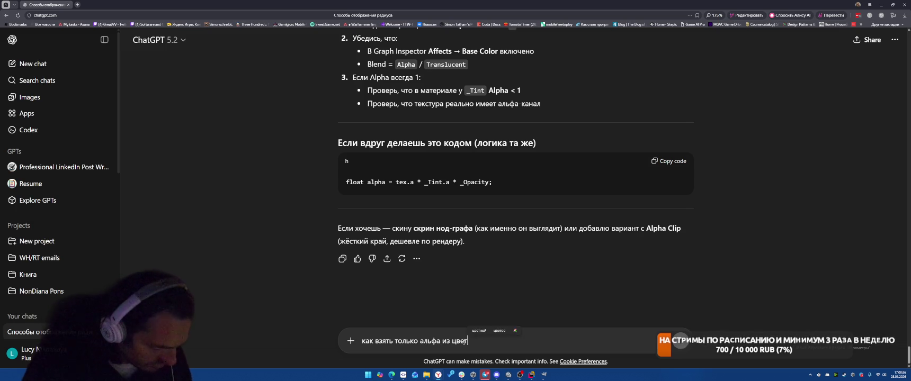
key("Return")
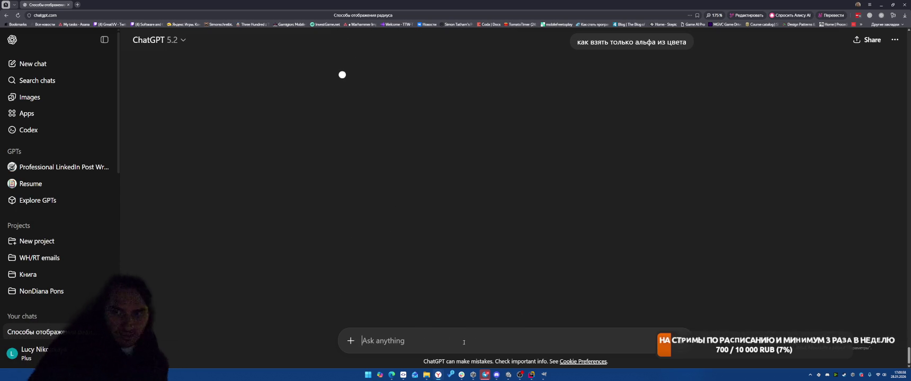
Open the Pomodoro extension and read the reply's Split and Swizzle alpha methods
left_click(881, 15)
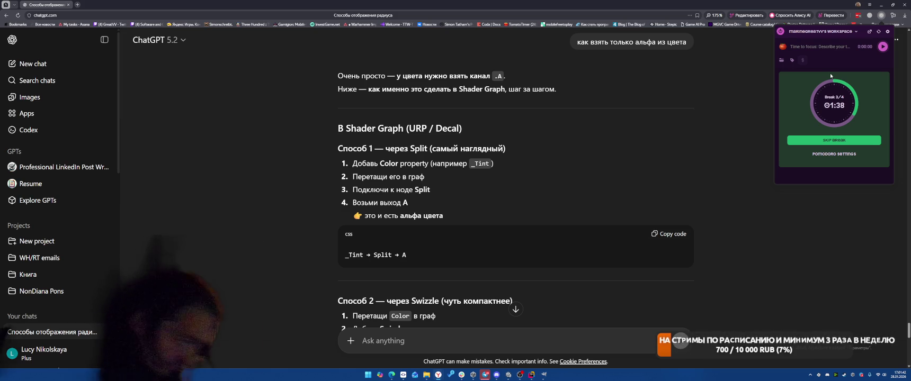
scroll(529, 190, "down", 2)
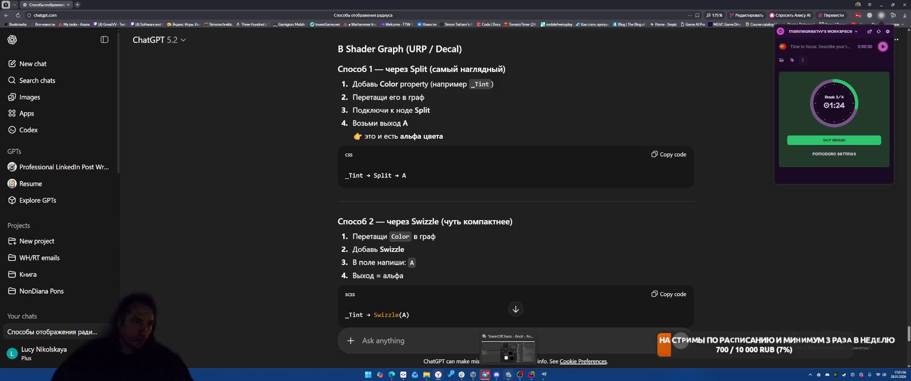
Add a Split node to the ColorDecal shader graph via the node search
left_click(509, 374)
right_click(410, 160)
left_click(440, 163)
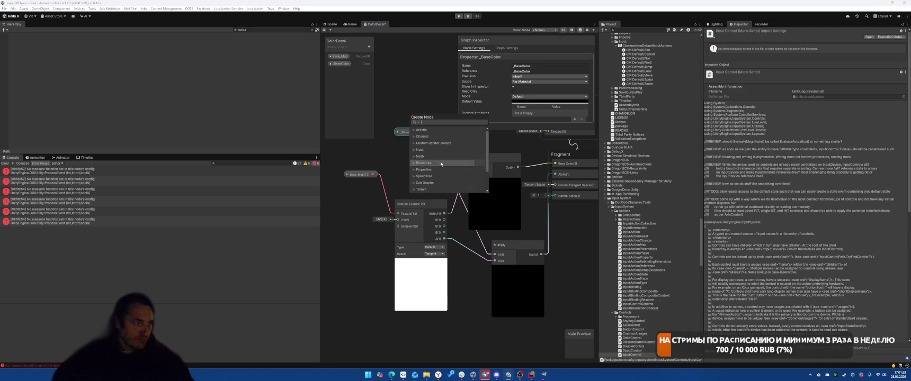
type("u")
key("BackSpace")
type("split")
key("Return")
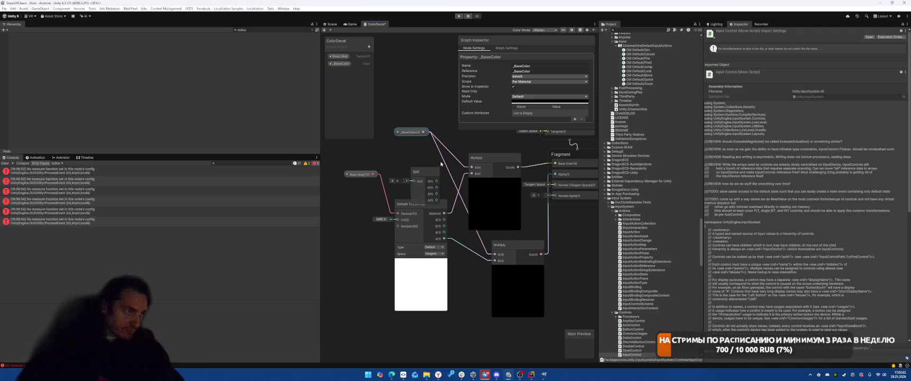
Connect _BaseColor into the Split node and the texture alpha into the lower Multiply node
mouse_move(408, 133)
left_mouse_down()
mouse_move(386, 131)
mouse_move(408, 182)
mouse_move(438, 186)
left_mouse_up()
left_click_drag(462, 242, 494, 255)
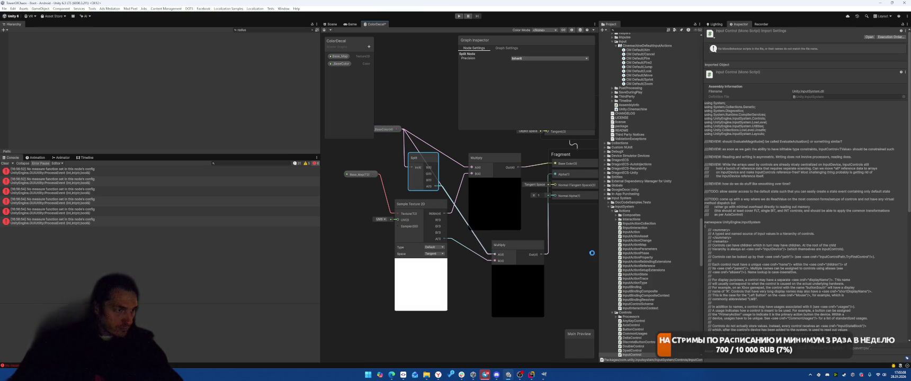
left_click_drag(392, 129, 389, 133)
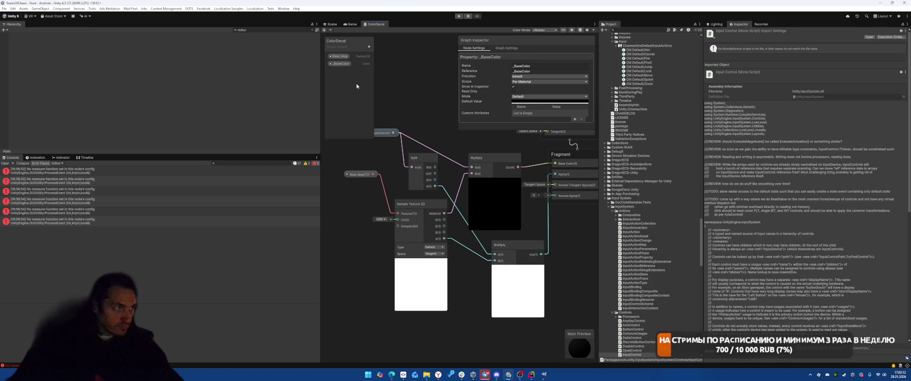
left_click(350, 24)
Enter Play mode, start the level, and place a turret on a grid cell near the castle
left_click(459, 16)
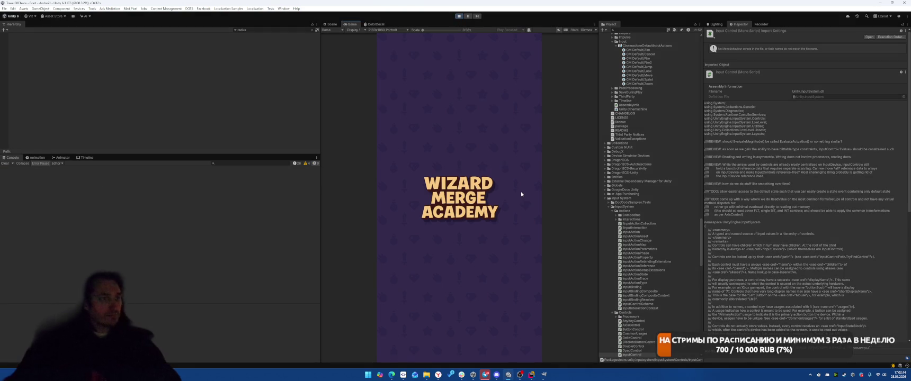
left_click(463, 277)
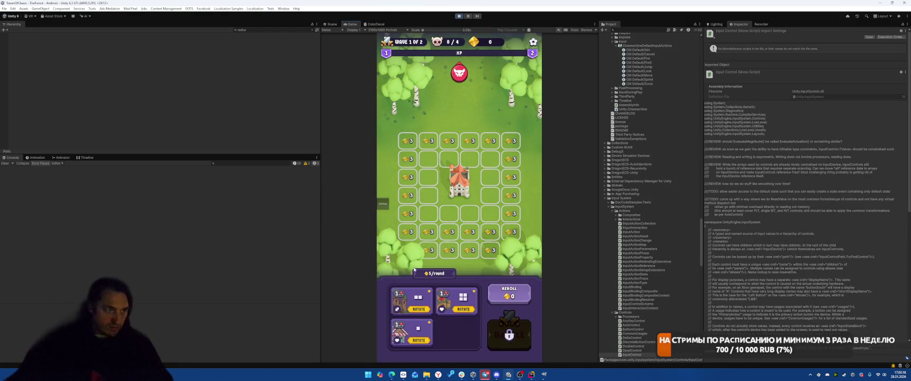
left_click(509, 293)
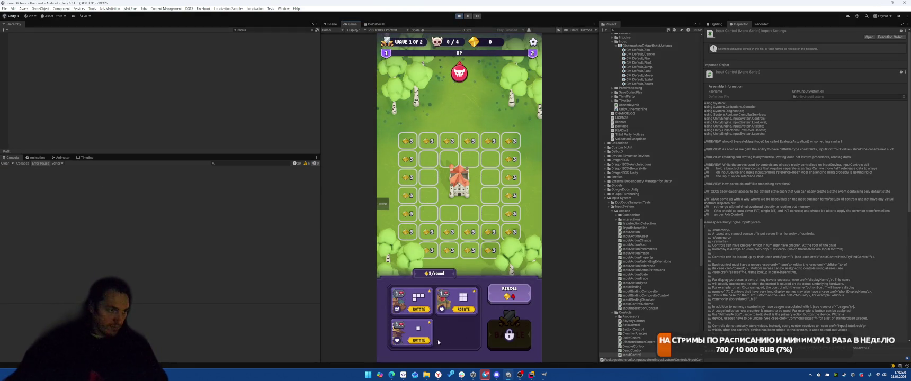
left_click_drag(412, 332, 428, 165)
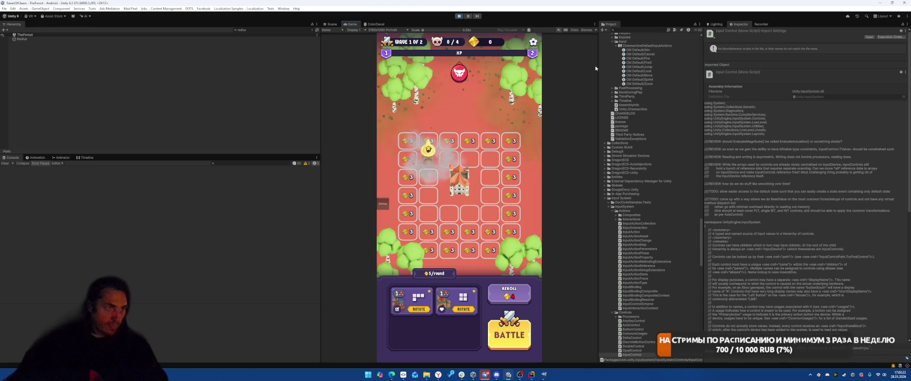
scroll(651, 69, "up", 3)
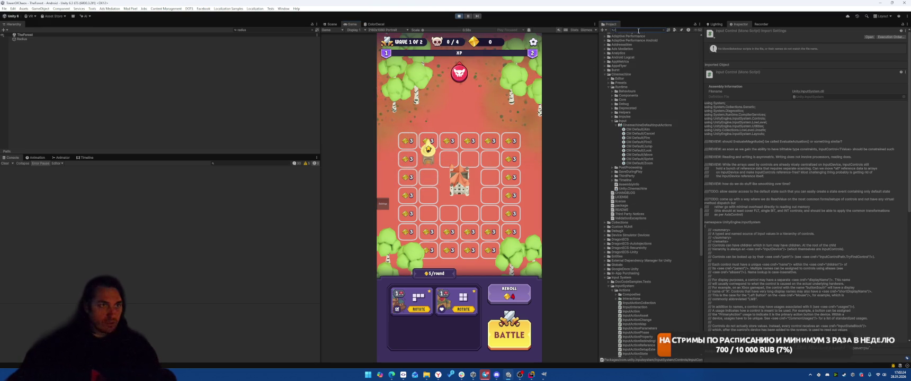
Search for the Radius material and lower its _BaseColor alpha to 84
type("radius")
left_click(636, 70)
left_click(904, 85)
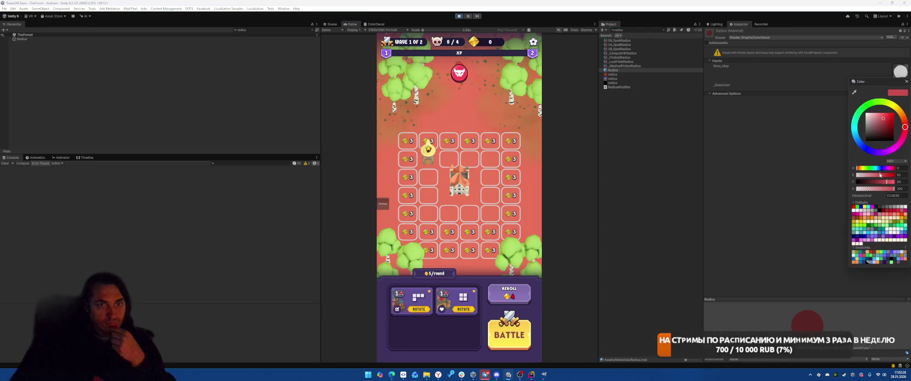
left_click_drag(880, 193, 881, 194)
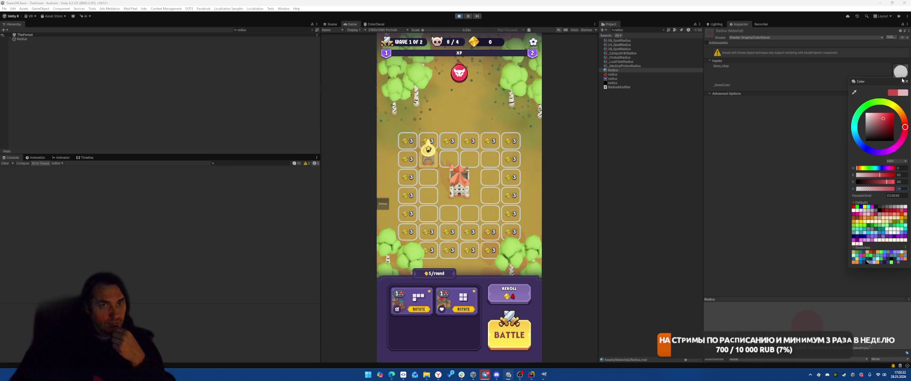
left_click(906, 82)
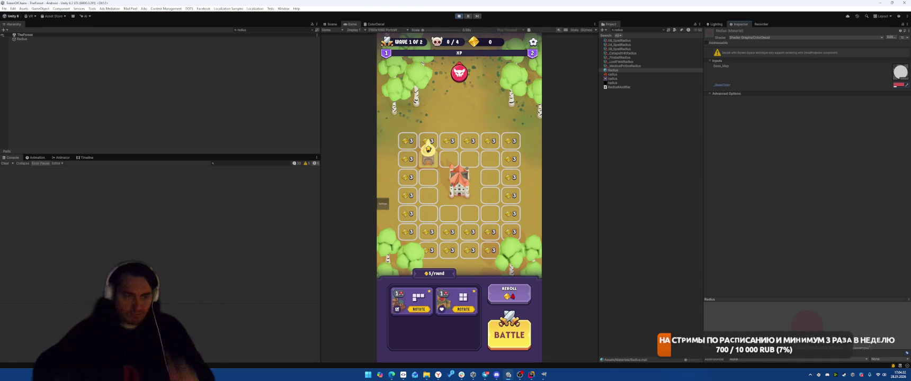
left_click(459, 16)
Keep the dashed circle image and close the GIMP window, returning to the Rider code editor
left_click(543, 374)
left_click(515, 223)
left_click(904, 2)
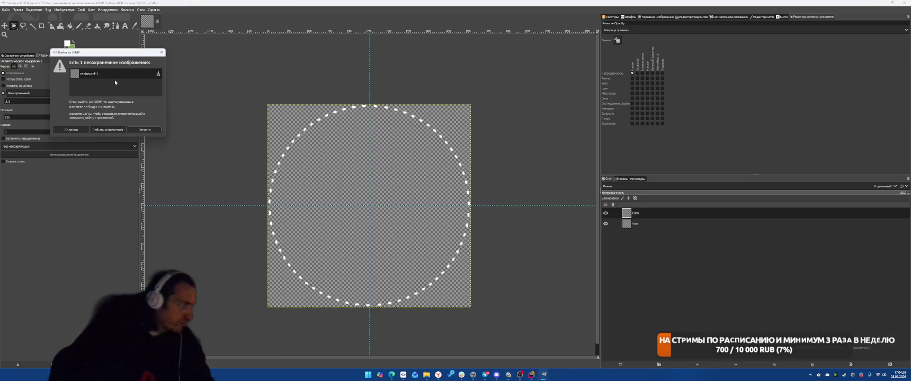
left_click(144, 130)
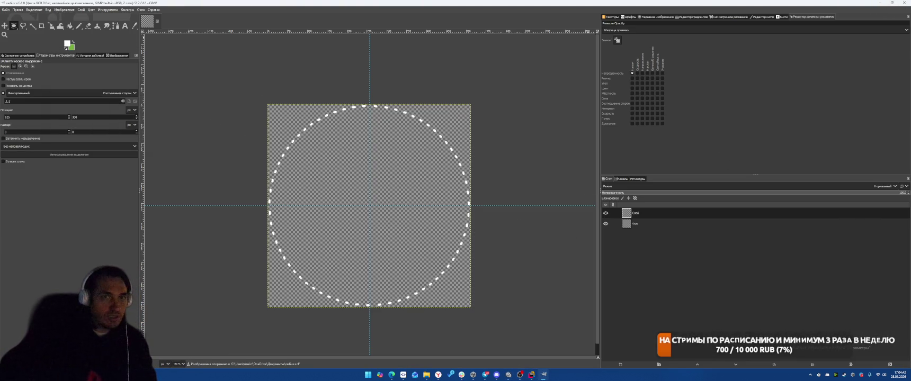
left_click(904, 2)
left_click(533, 375)
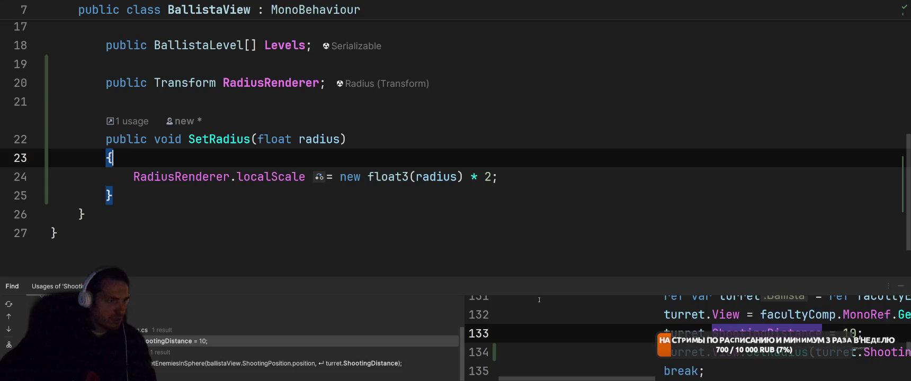
Change the turret's ShootingDistance in PlaceFacultySystem from 10 to 2
right_click(254, 137)
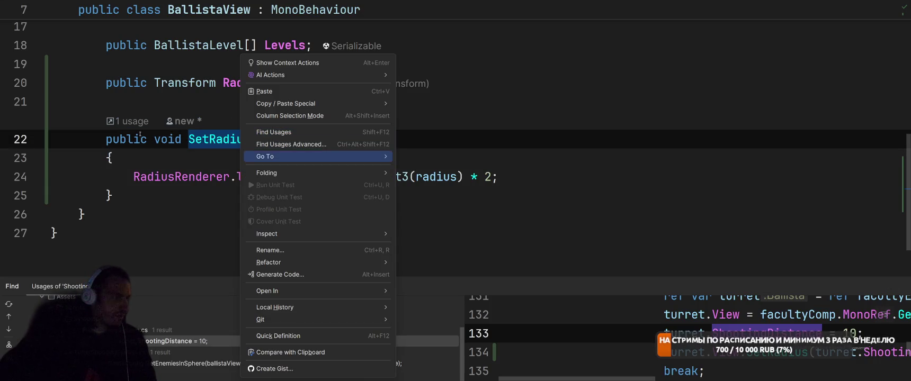
left_click(249, 159)
left_click(261, 176)
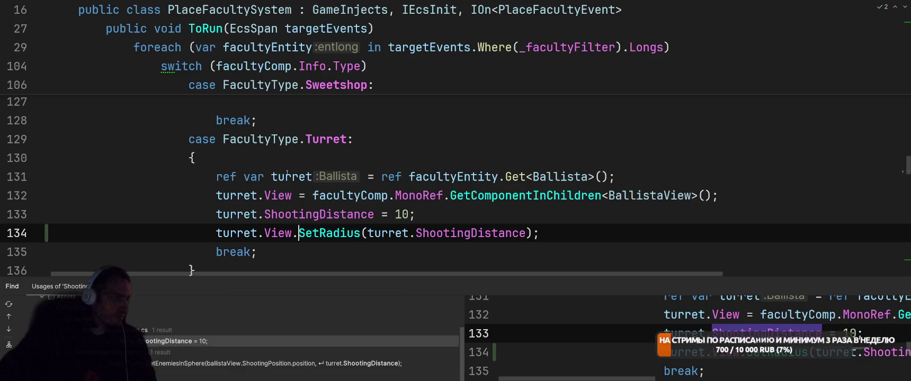
double_click(401, 214)
type("2")
key("End")
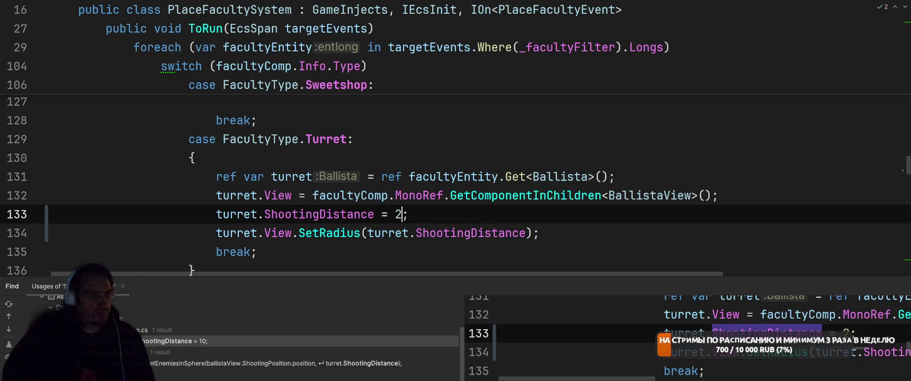
Let Unity recompile, then add a blank line after the RadiusRenderer field in BallistaView
key("alt+Tab")
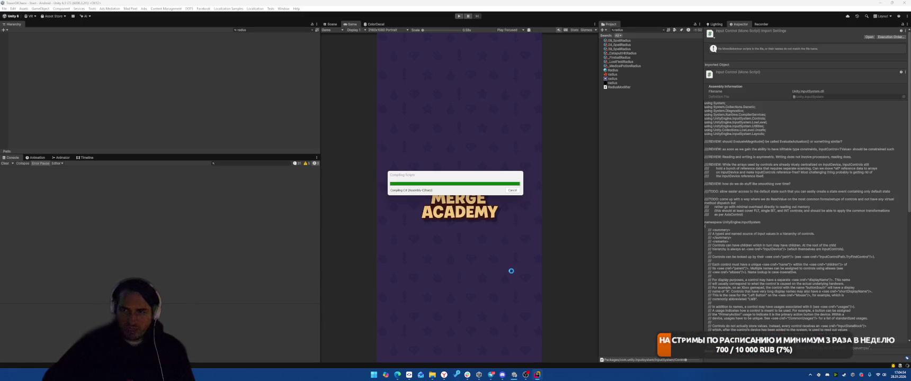
key("alt+Tab")
left_click(401, 233, "ctrl")
scroll(411, 155, "up", 3)
scroll(411, 155, "down", 3)
left_click(626, 101)
key("Return")
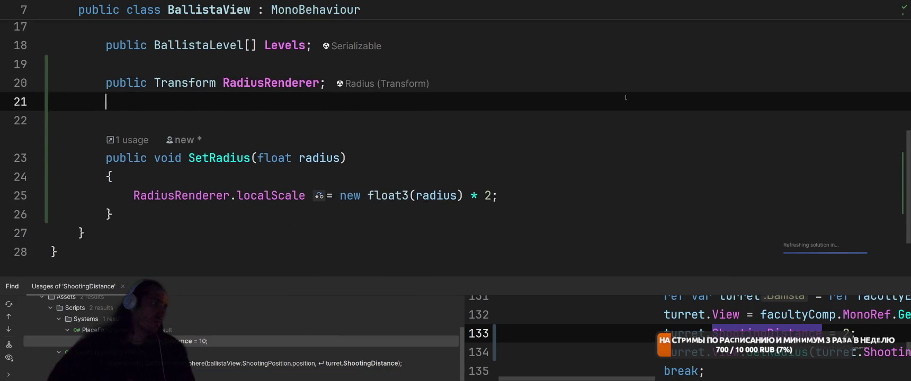
Declare a public LineRenderer field named RadiusLineRenderer in BallistaView
key("Return")
type("public LineR")
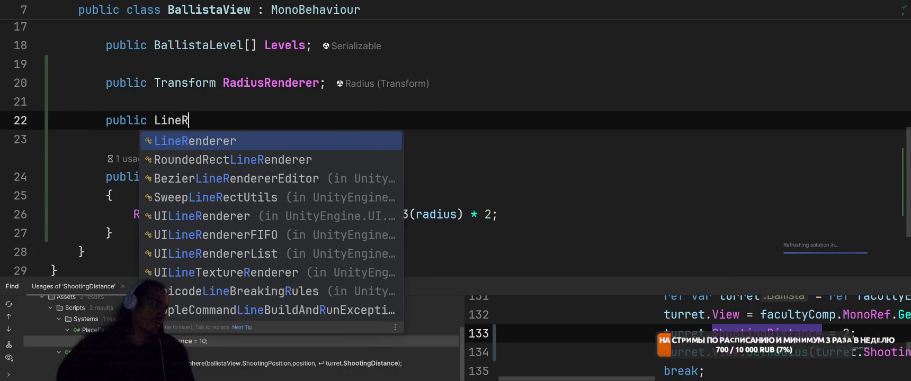
key("Return")
type("Radius")
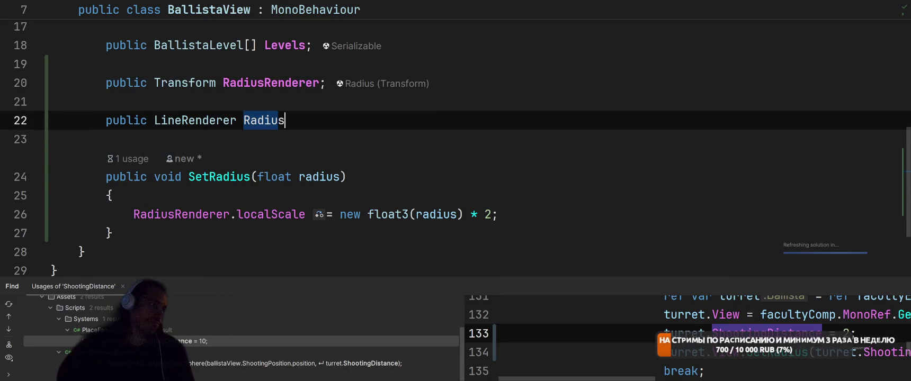
type("LineRenderer")
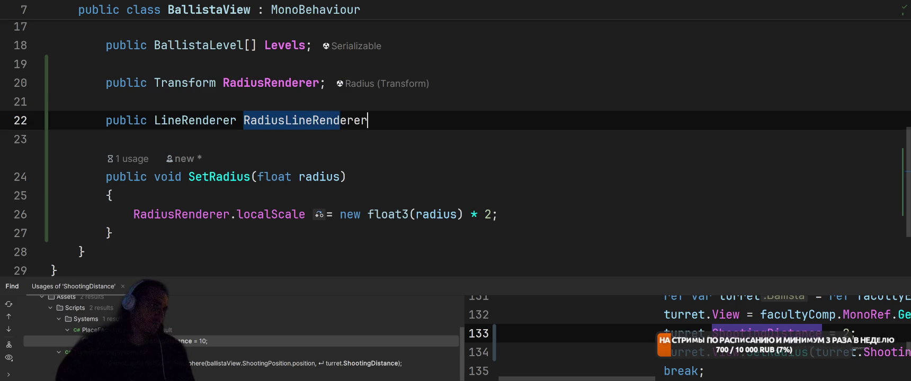
type(";")
key("Down")
Bring the ChatGPT browser window back to the front
key("alt+Tab")
key("Escape")
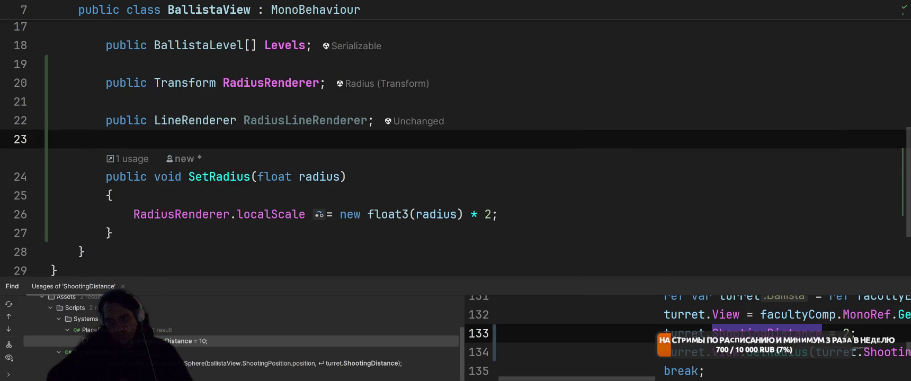
key("alt+Tab")
scroll(579, 221, "up", 10)
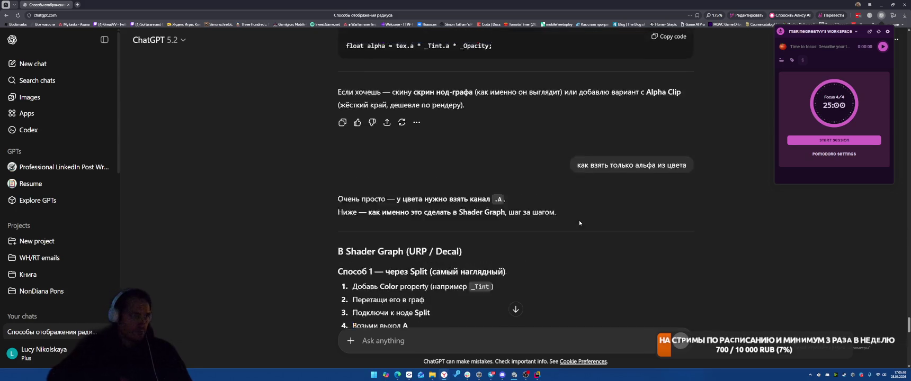
Scroll back to the earlier answer's '3) LineRenderer' section recommending one reusable 64-segment LineRenderer
scroll(578, 221, "up", 15)
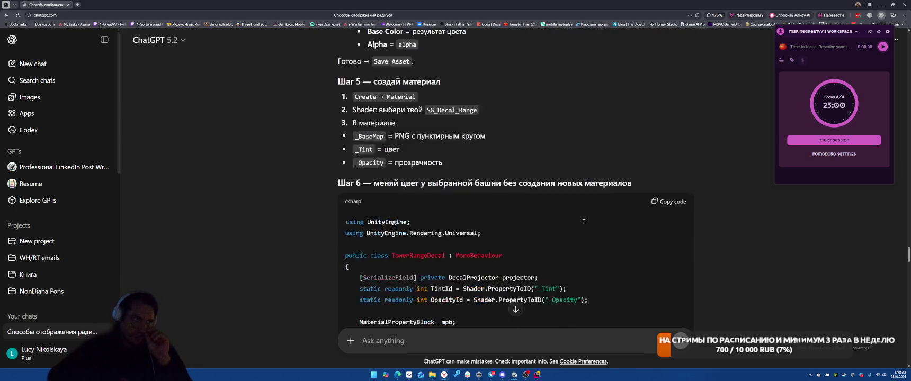
scroll(589, 227, "up", 15)
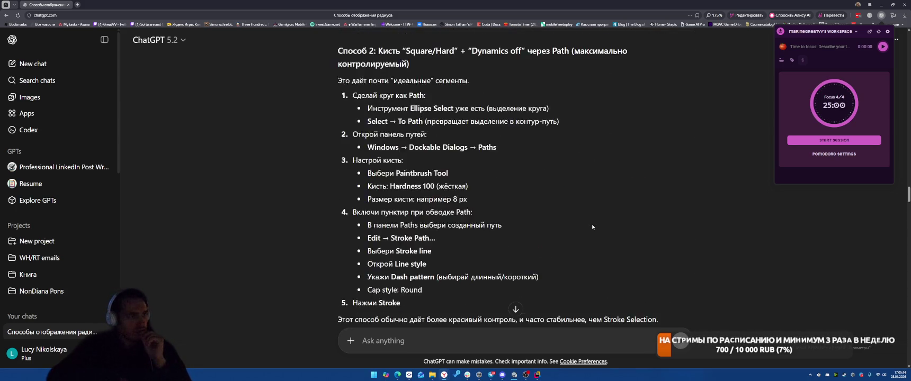
scroll(592, 226, "up", 15)
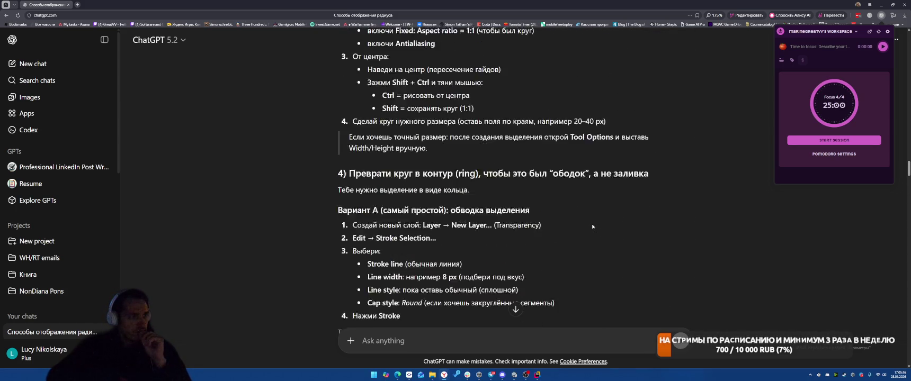
scroll(592, 226, "up", 12)
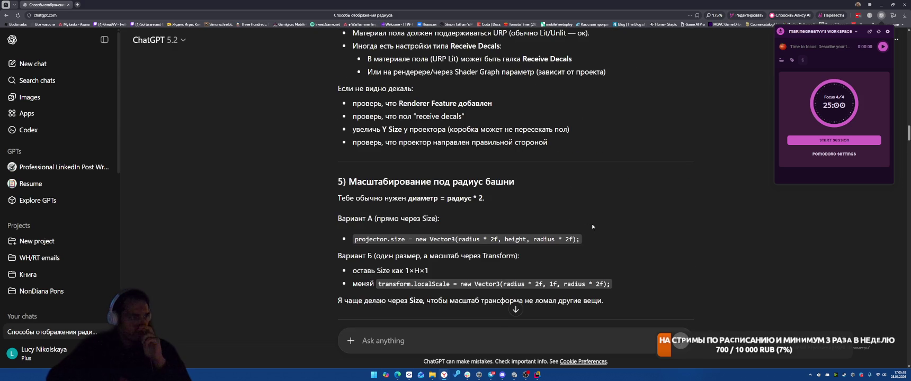
scroll(593, 227, "up", 8)
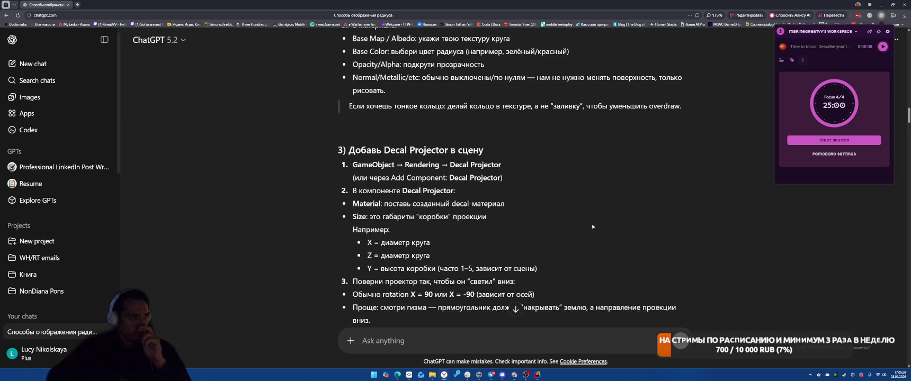
scroll(592, 226, "up", 15)
scroll(593, 227, "up", 5)
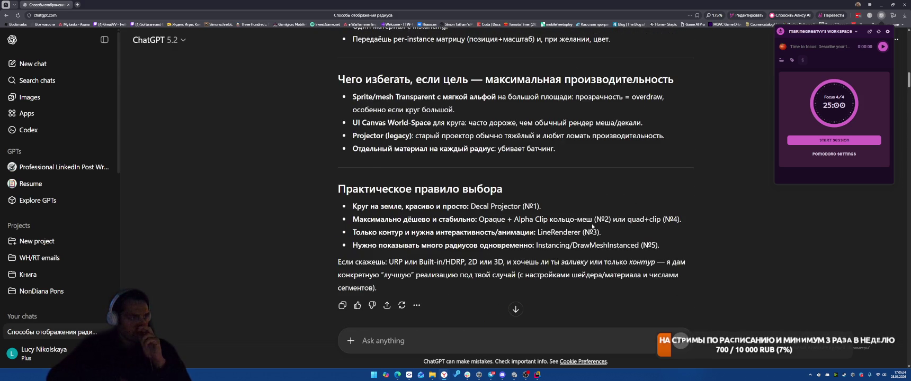
scroll(592, 227, "up", 5)
scroll(592, 227, "up", 4)
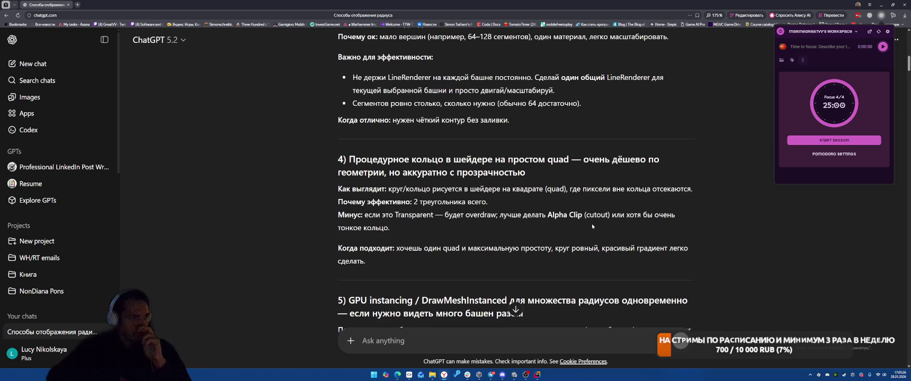
scroll(592, 226, "up", 3)
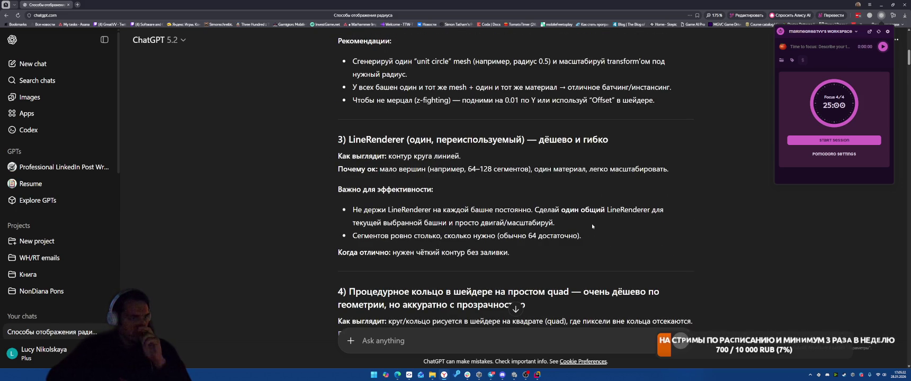
Ask ChatGPT 'нарисуй круг с помощью linerenderer' to get a LineRenderer circle
left_click(466, 349)
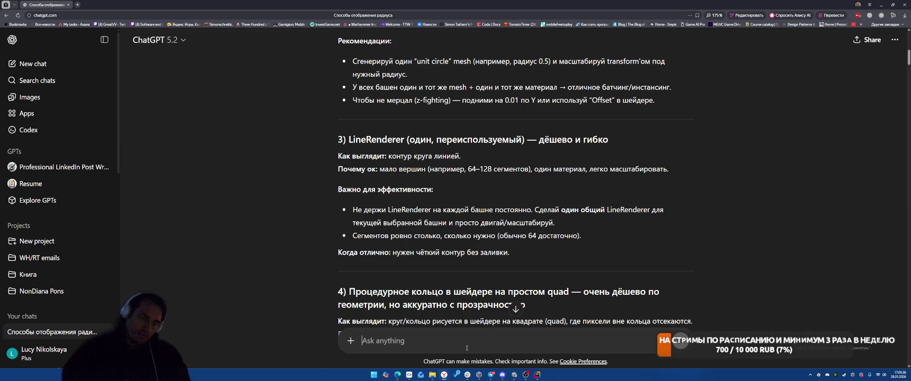
type("yfhb")
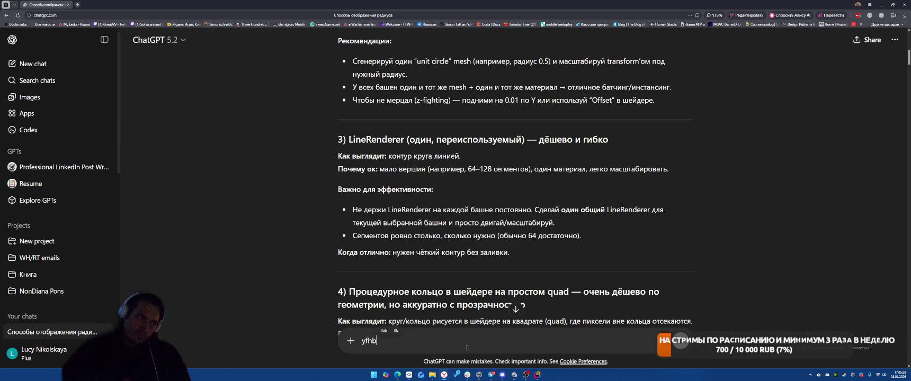
key("BackSpace")
key("BackSpace")
key("BackSpace")
type("нарисуй кр")
type("угу")
type(" помо")
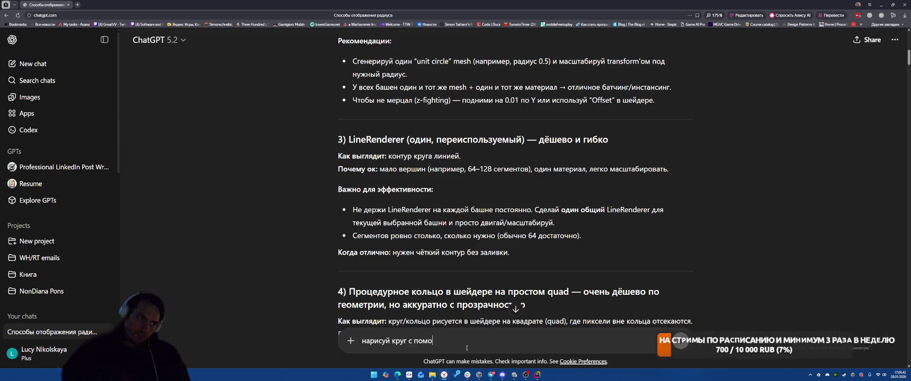
type("щью linerenderer")
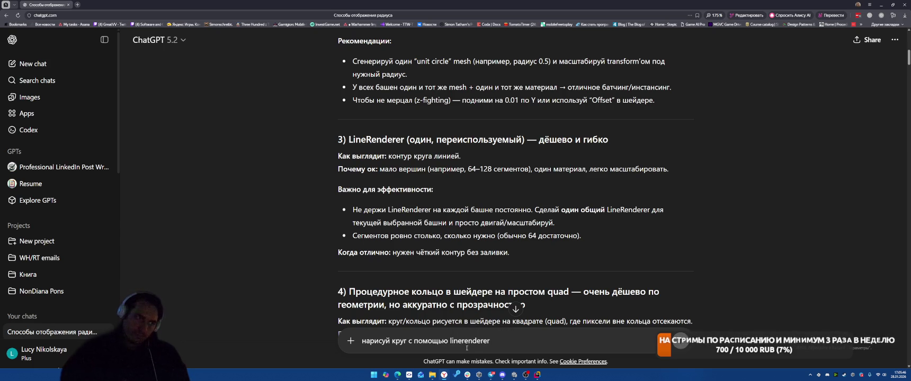
key("Return")
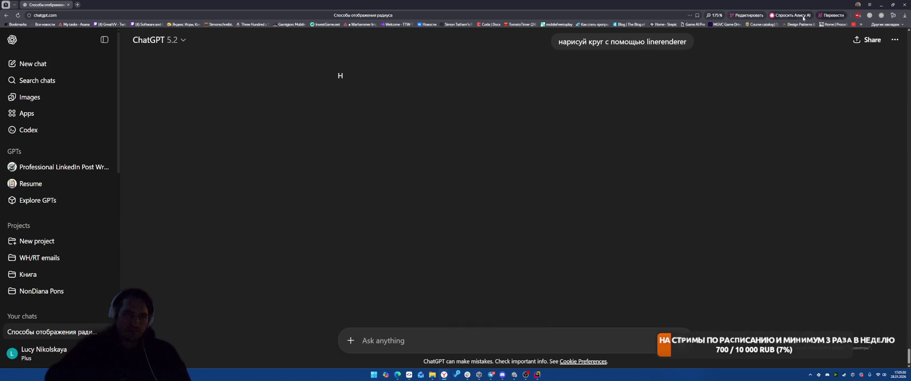
Start the Pomodoro timer for the 'делаем балисты' task and read through the LineCircle script
left_click(882, 15)
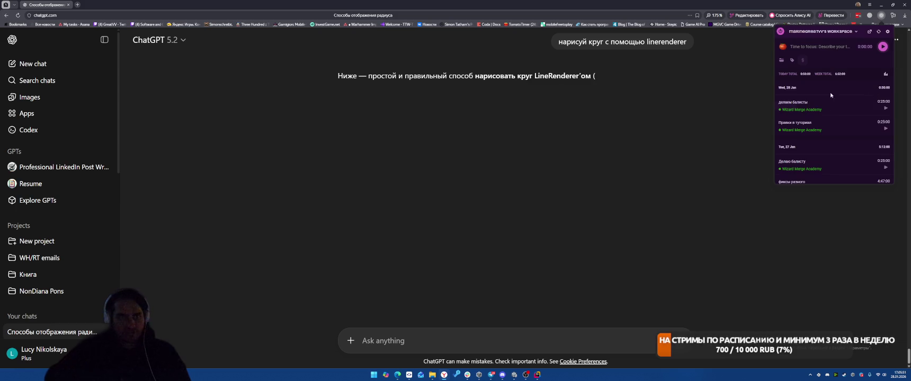
left_click(886, 110)
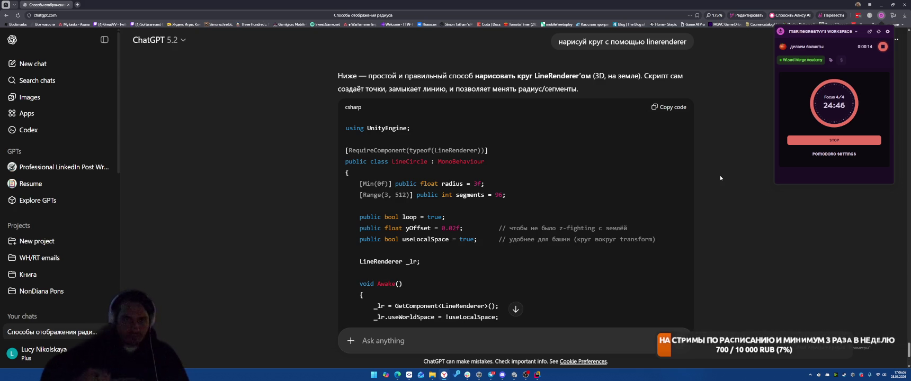
scroll(650, 181, "down", 3)
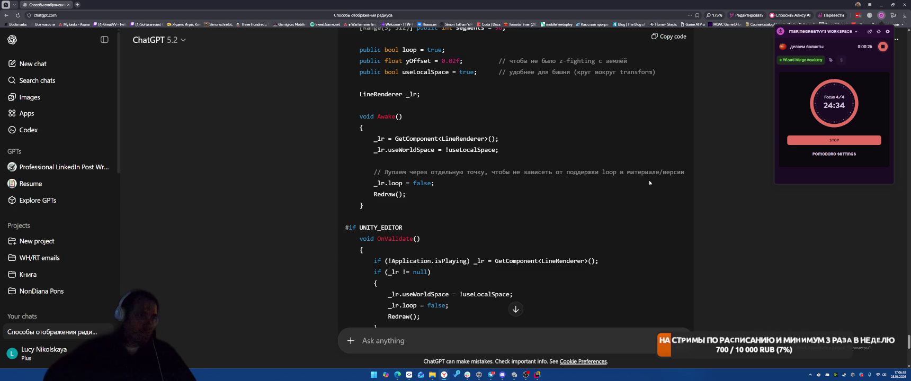
scroll(653, 178, "down", 4)
scroll(598, 206, "up", 1)
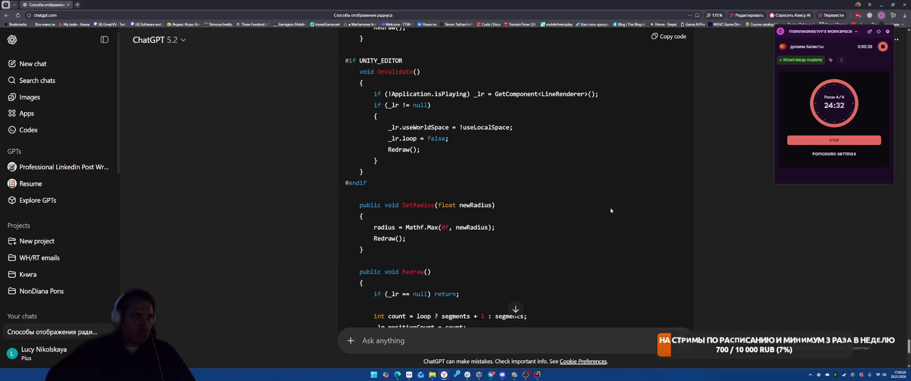
scroll(596, 203, "down", 2)
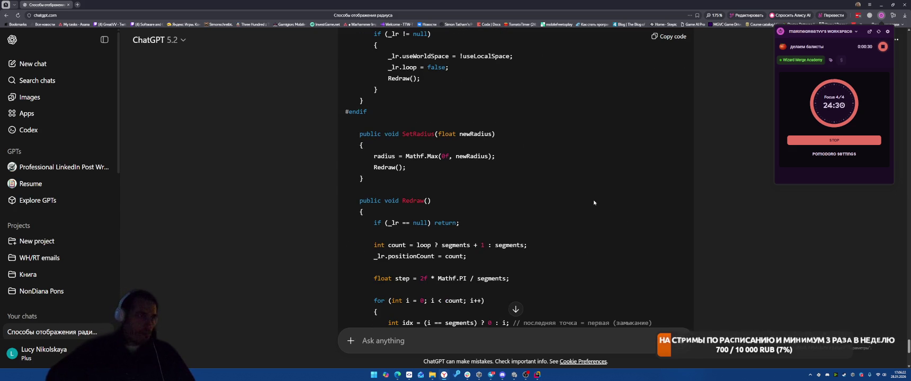
scroll(594, 202, "down", 3)
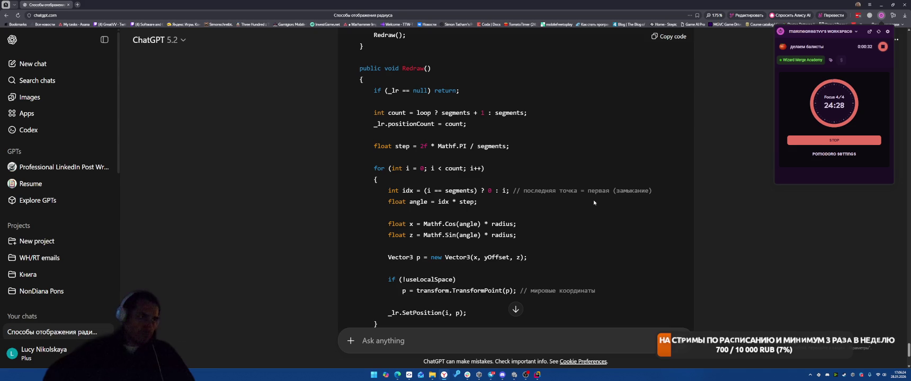